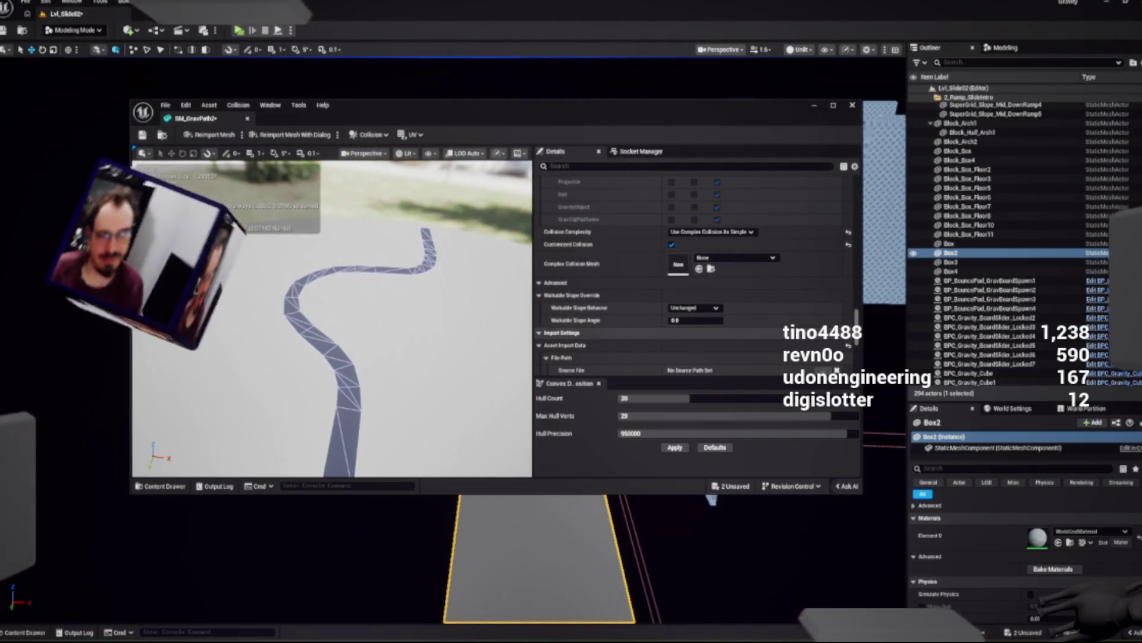
Step: Orbit and zoom the SM_GravPath2 preview to inspect the curved path's shape and bend
mouse_move(333, 333)
left_mouse_down()
mouse_move(333, 285)
mouse_move(423, 247)
left_mouse_up()
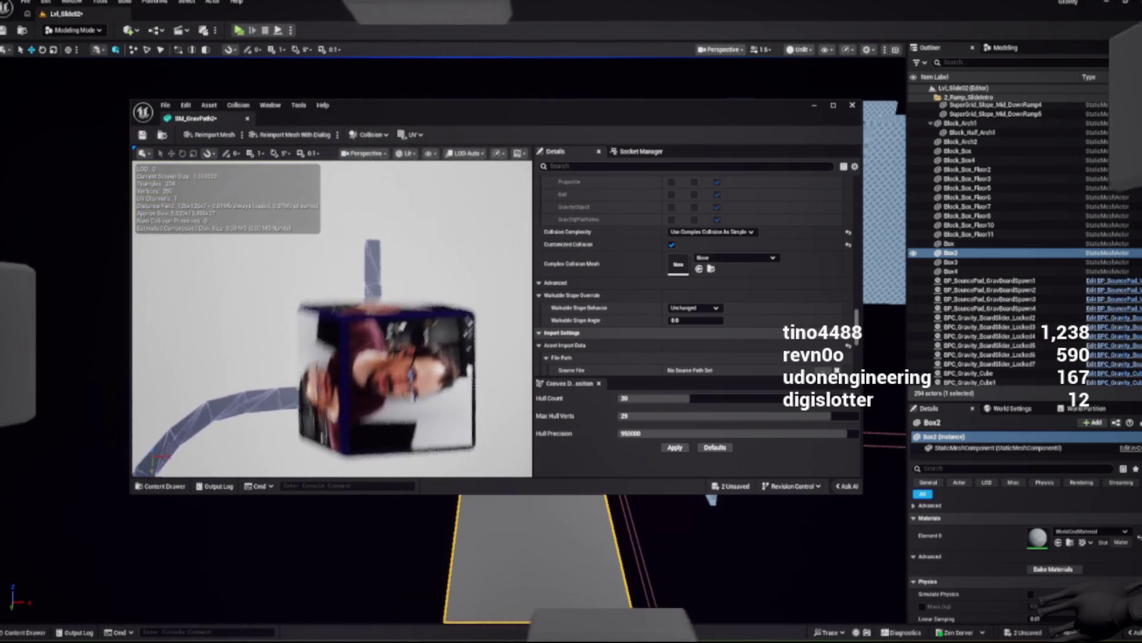
left_click_drag(423, 247, 494, 211)
left_click_drag(333, 315, 342, 312)
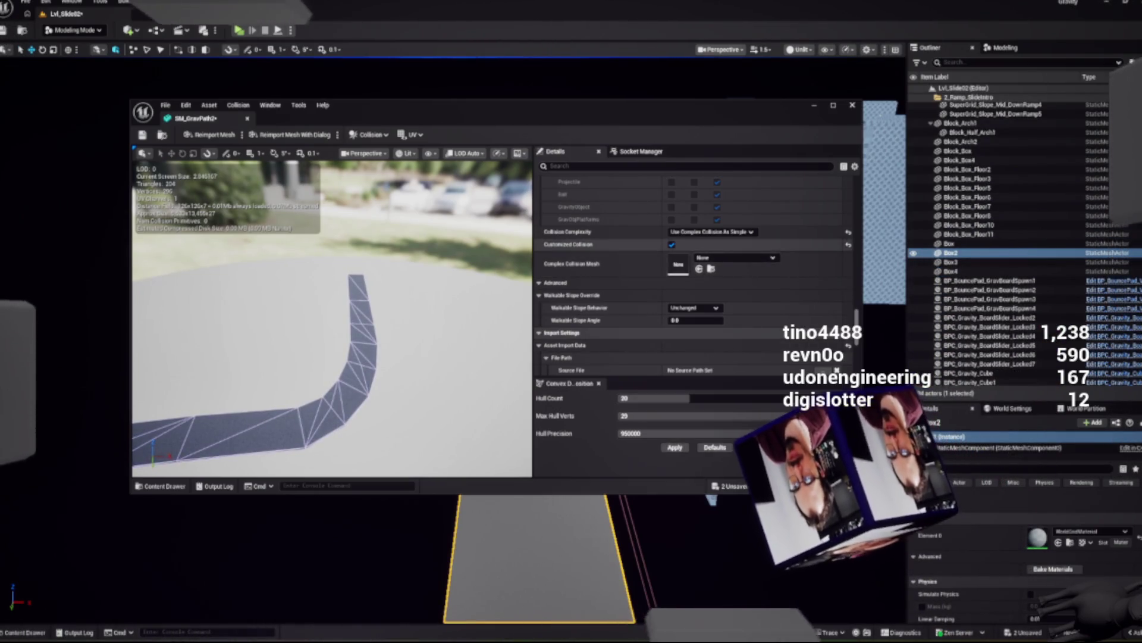
Step: Review the GravityPath collision preset and hull count 30 in Details, then save SM_GravPath2
scroll(693, 267, "down", 5)
scroll(693, 268, "down", 5)
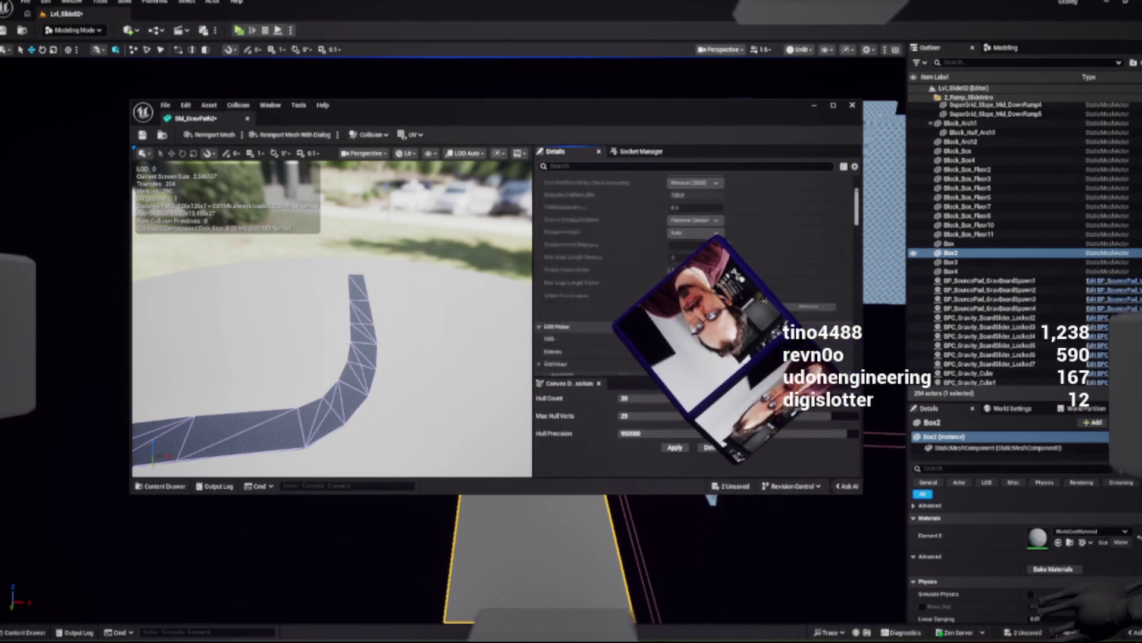
scroll(693, 268, "up", 15)
scroll(693, 268, "down", 10)
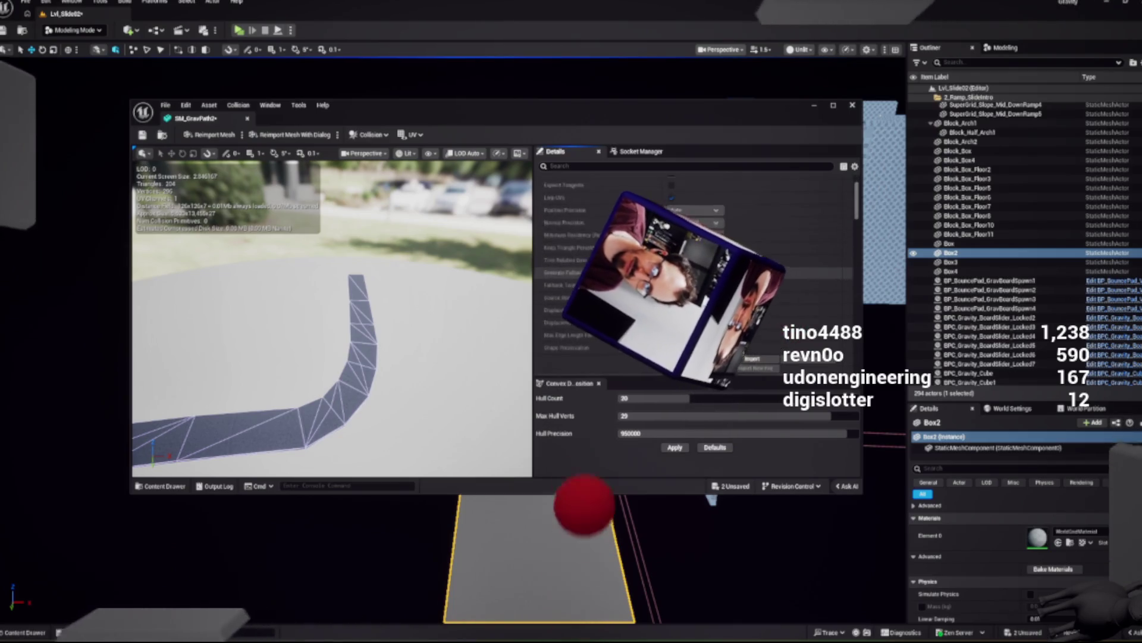
scroll(693, 268, "down", 8)
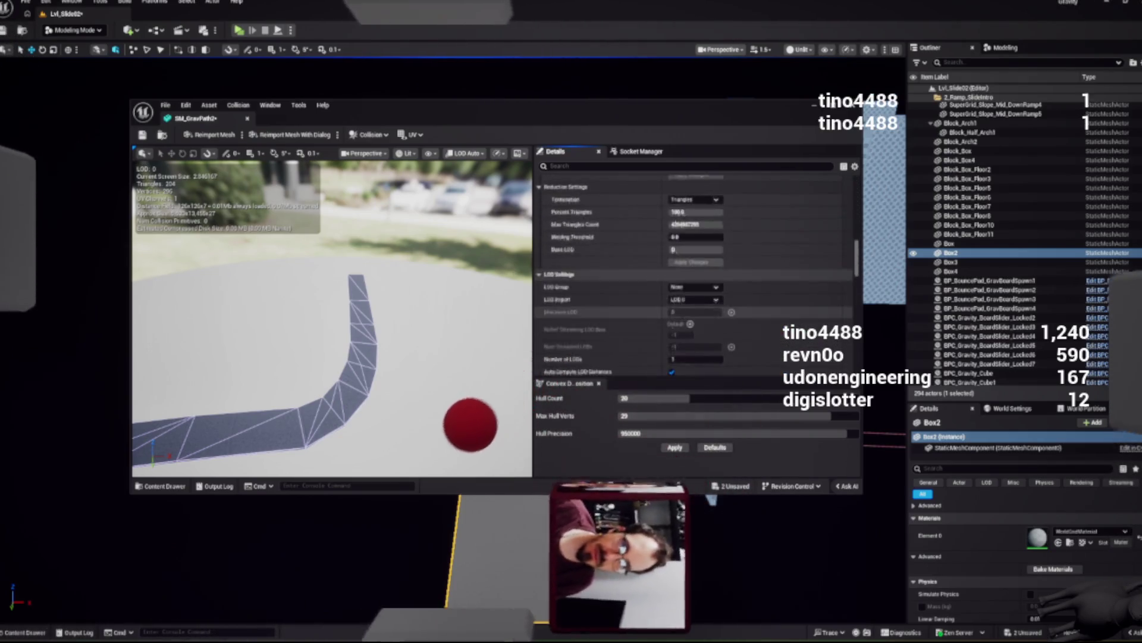
scroll(693, 267, "down", 3)
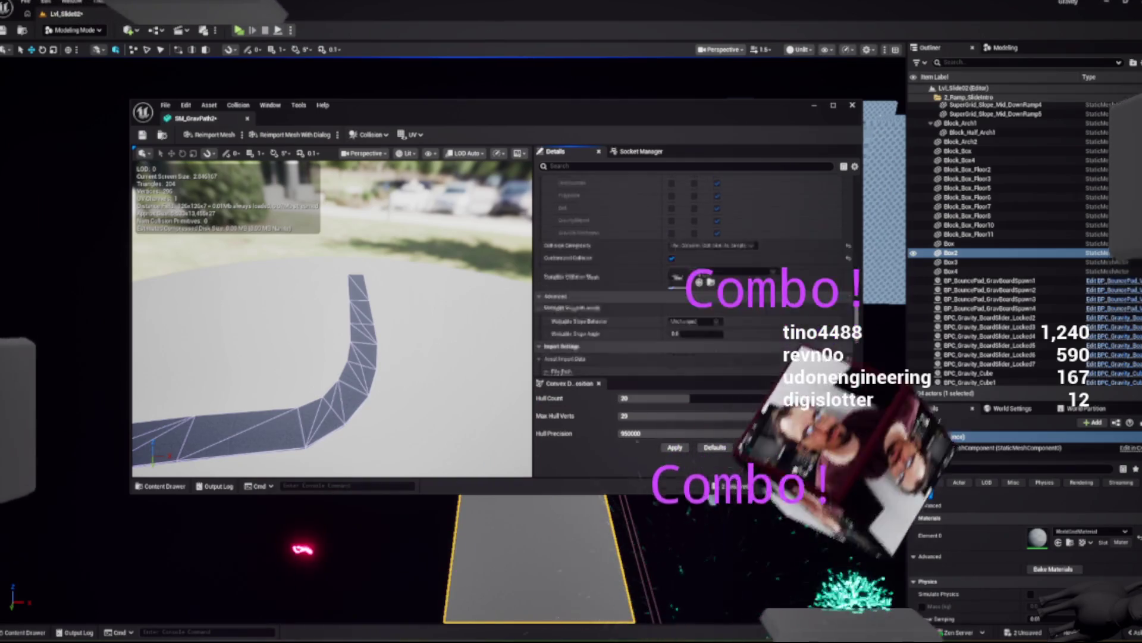
scroll(693, 268, "up", 5)
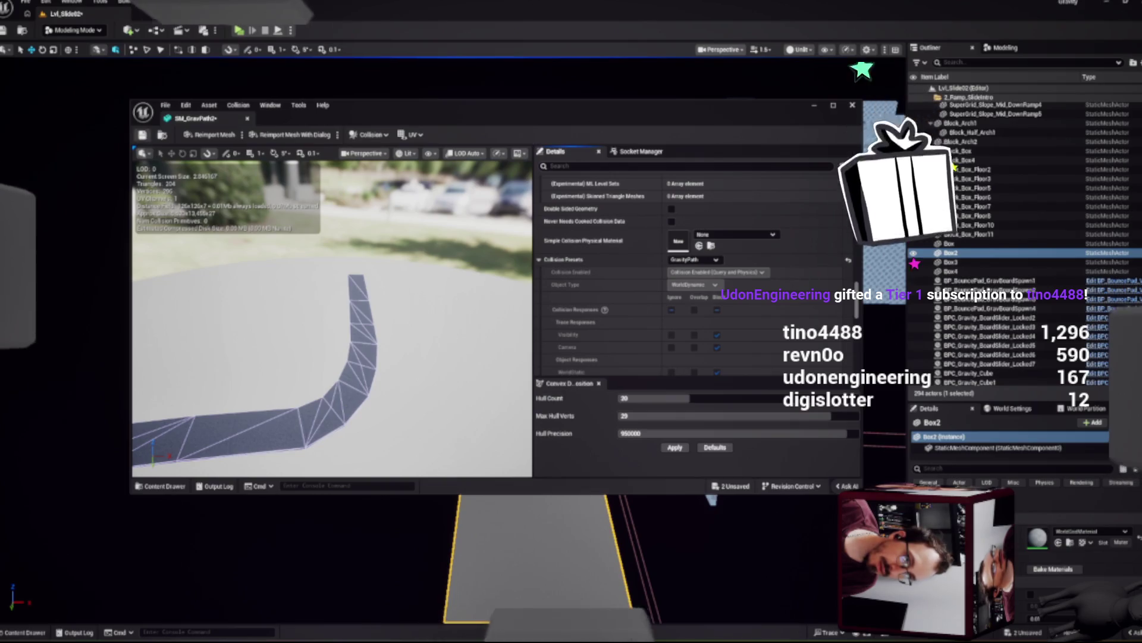
left_click(142, 135)
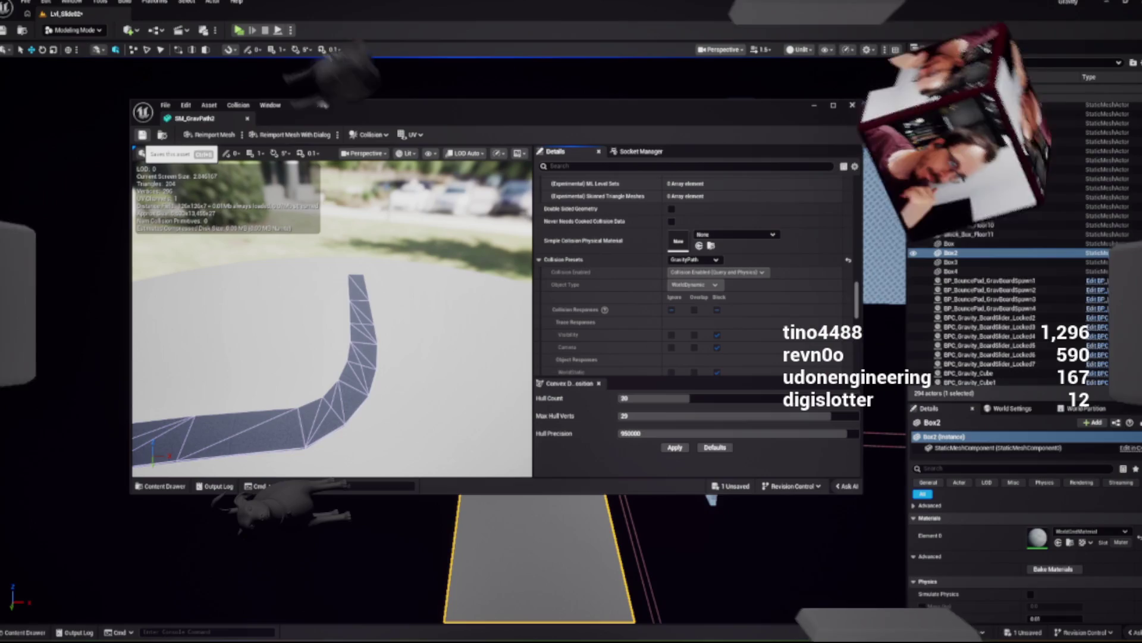
Step: Orbit the ramp preview once more, then close the SM_GravPath2 Static Mesh Editor to return to Lvl_Slide02
mouse_move(333, 327)
left_mouse_down()
mouse_move(381, 322)
mouse_move(345, 326)
mouse_move(381, 322)
mouse_move(345, 326)
mouse_move(381, 323)
mouse_move(345, 314)
left_mouse_up()
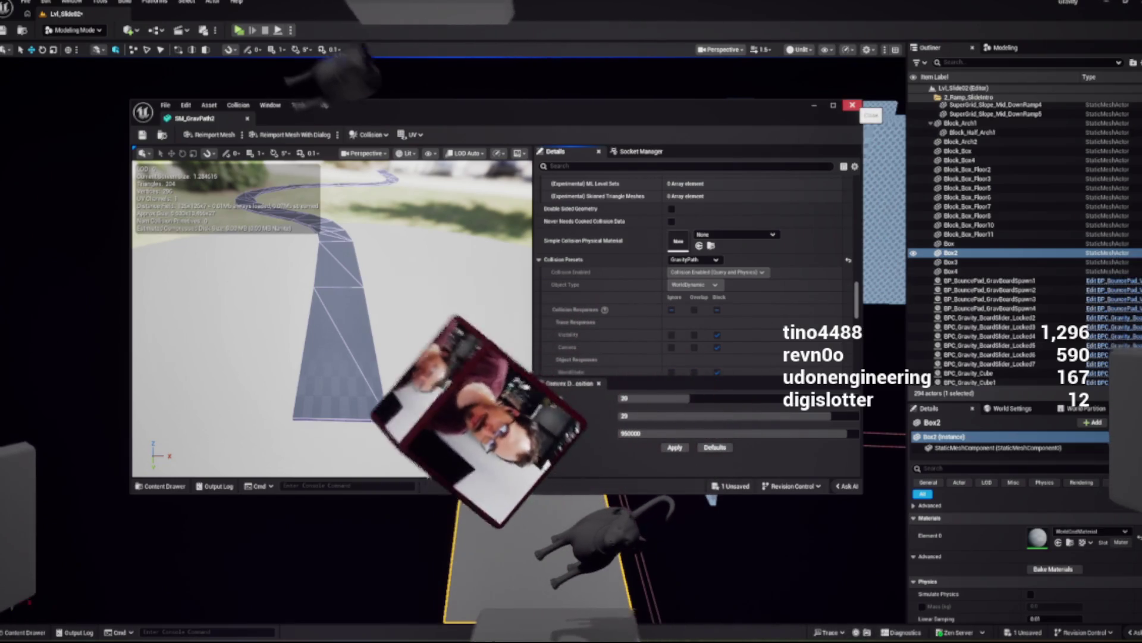
left_click(853, 105)
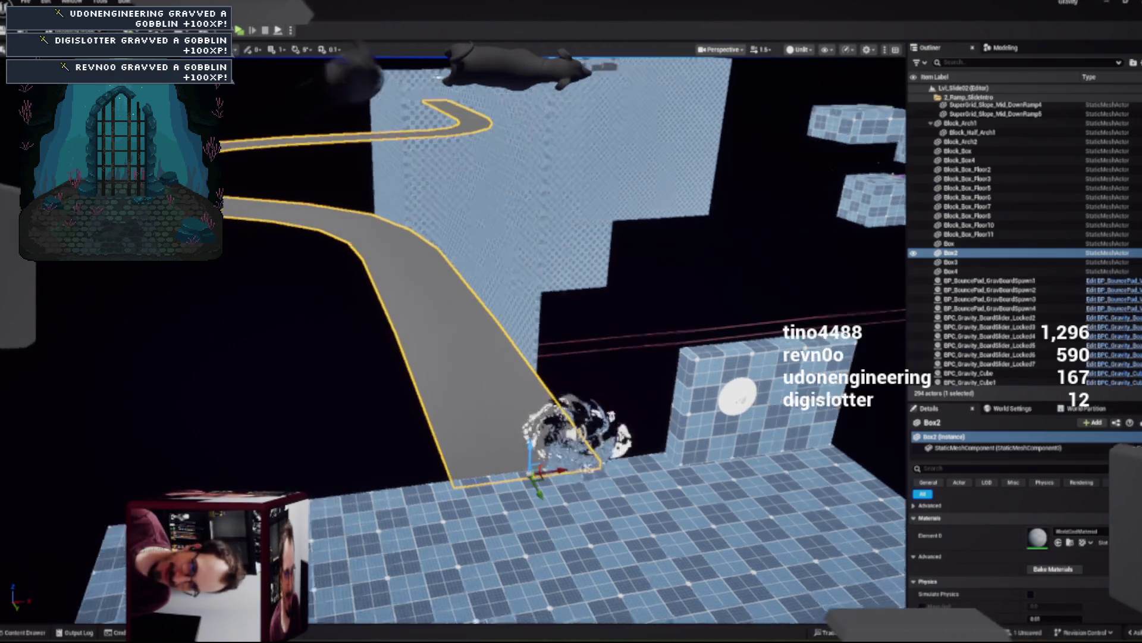
key("e")
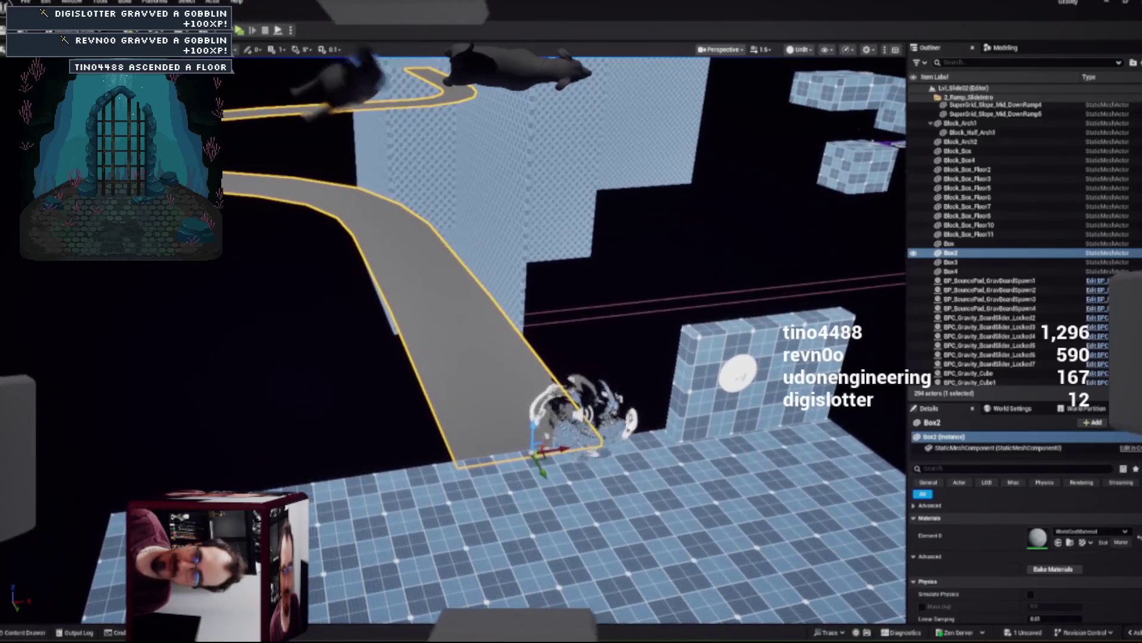
key("s")
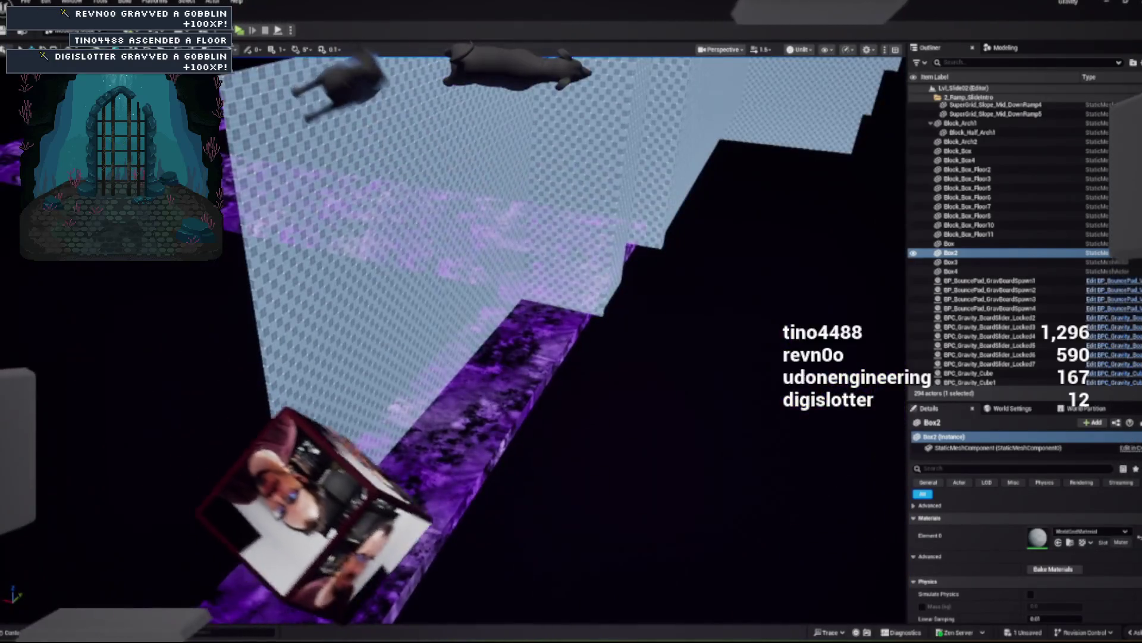
left_click(452, 404)
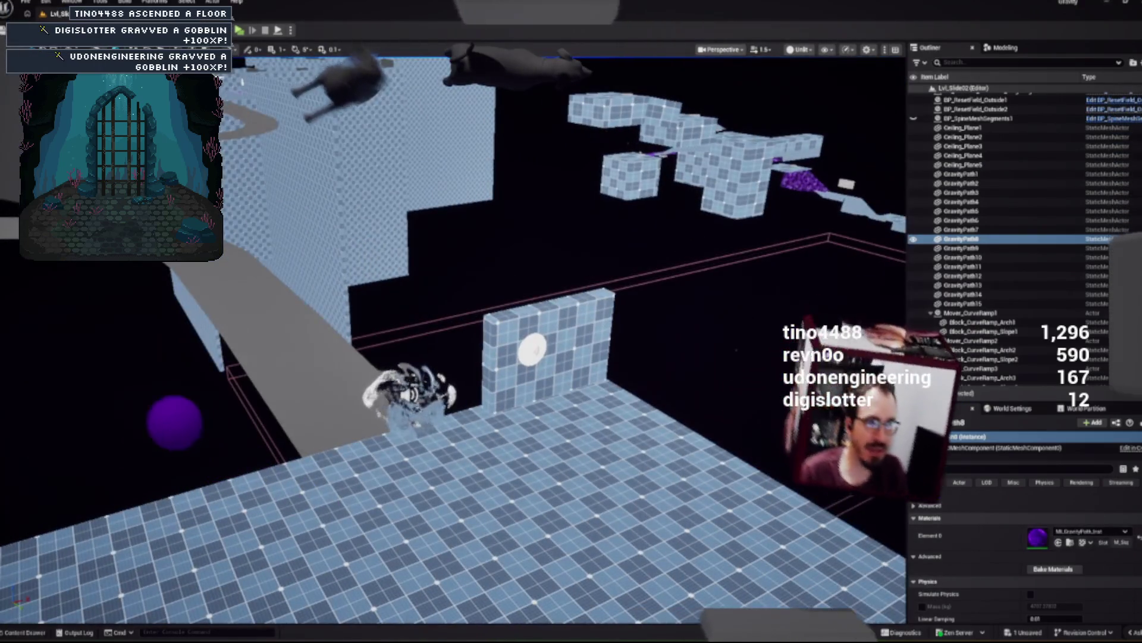
left_click(310, 357)
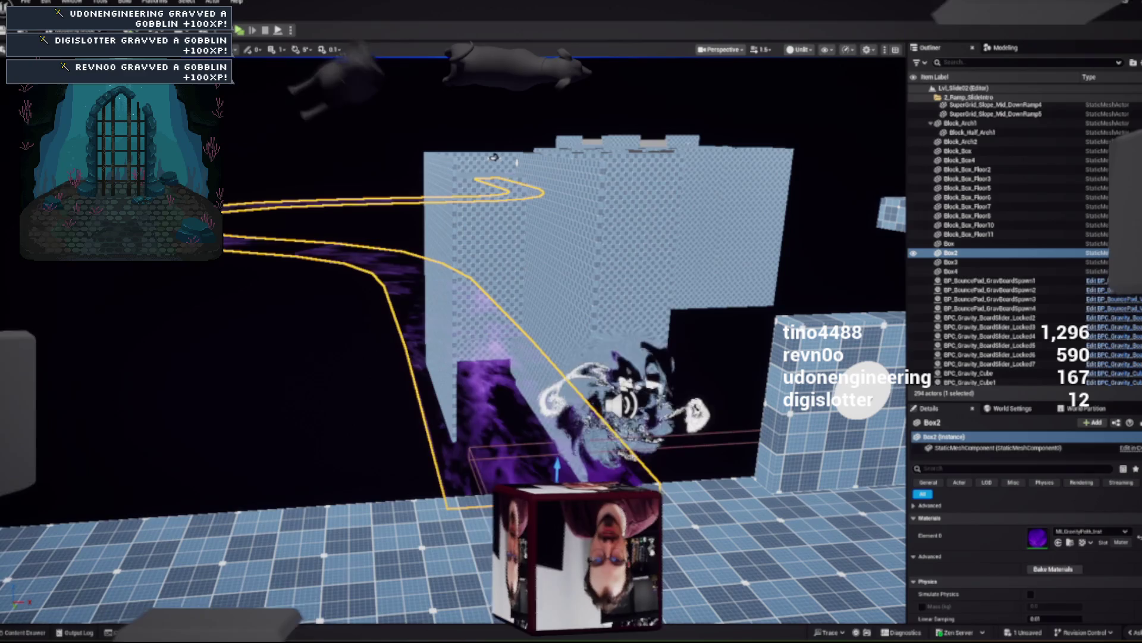
Step: Add a GravityPath actor tag to Box2, then Alt-drag a duplicate (Box5) high above it
type("tag")
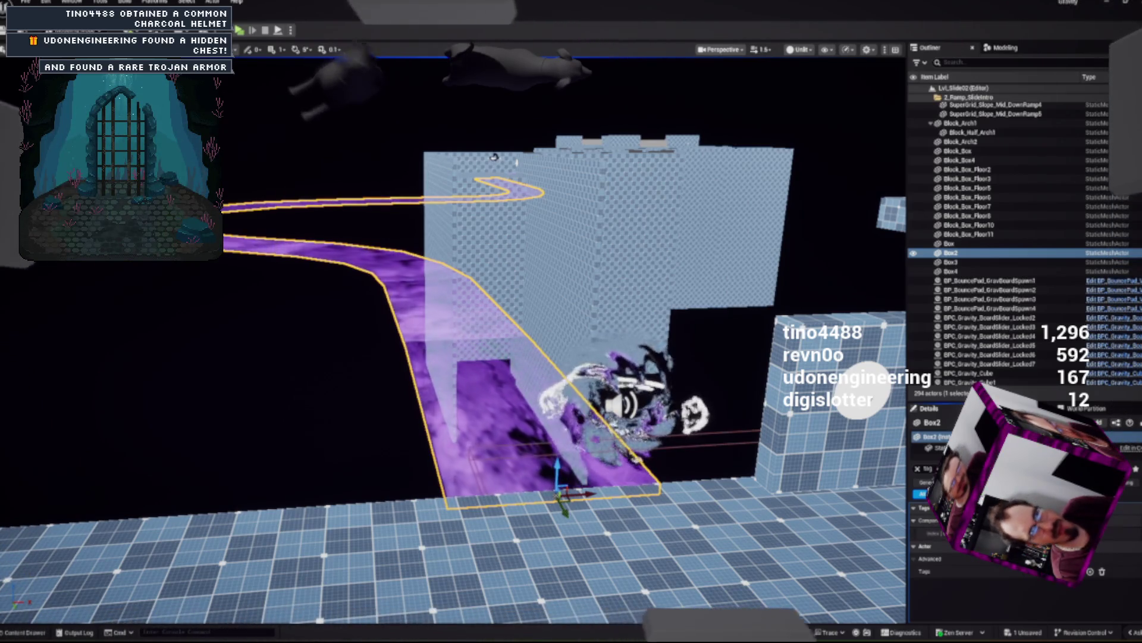
left_click_drag(494, 157, 512, 196)
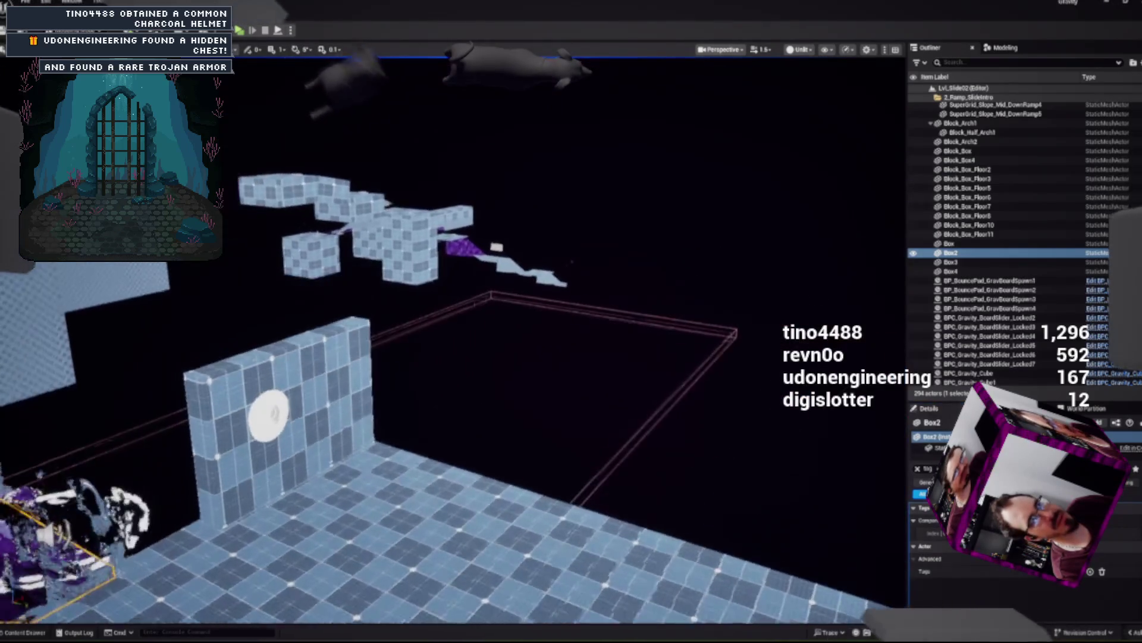
left_click(463, 247)
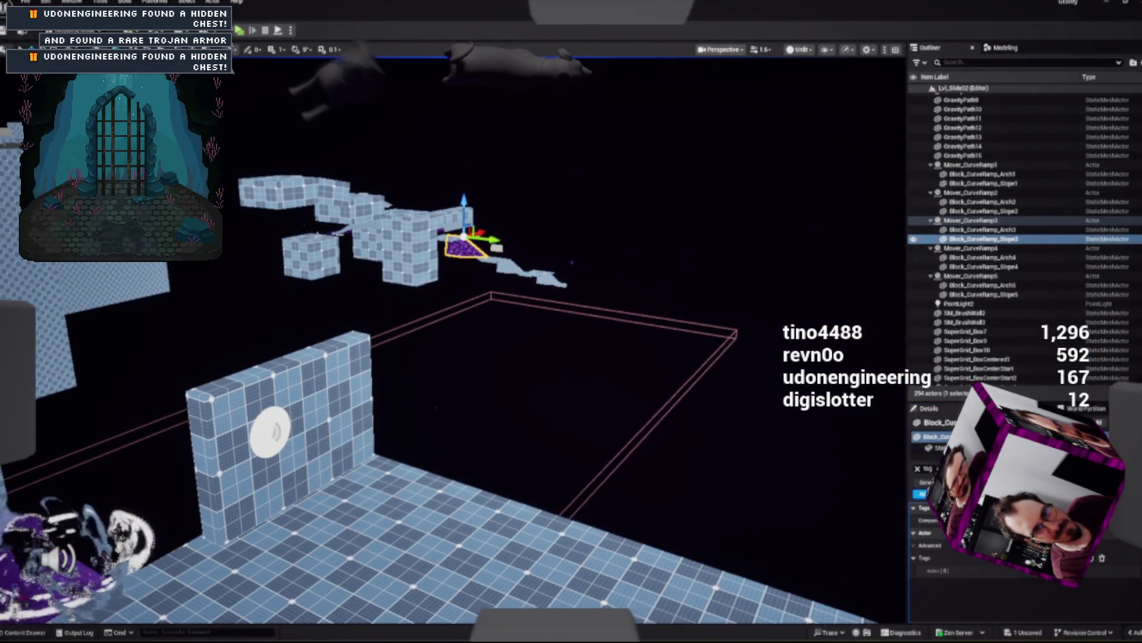
left_click_drag(453, 322, 476, 306)
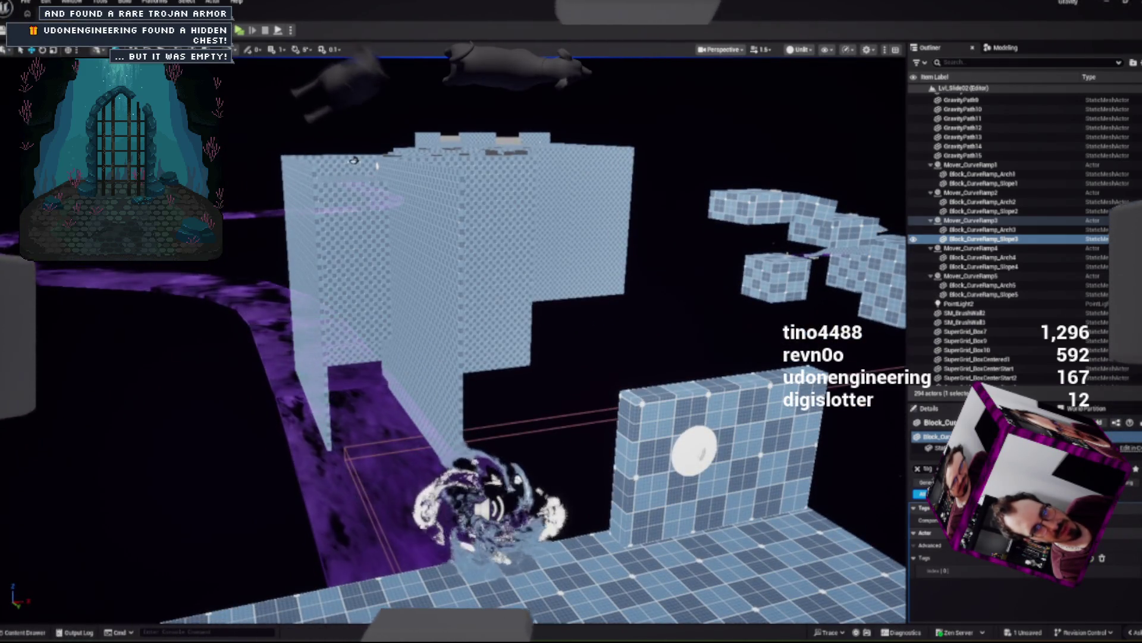
left_click(369, 404)
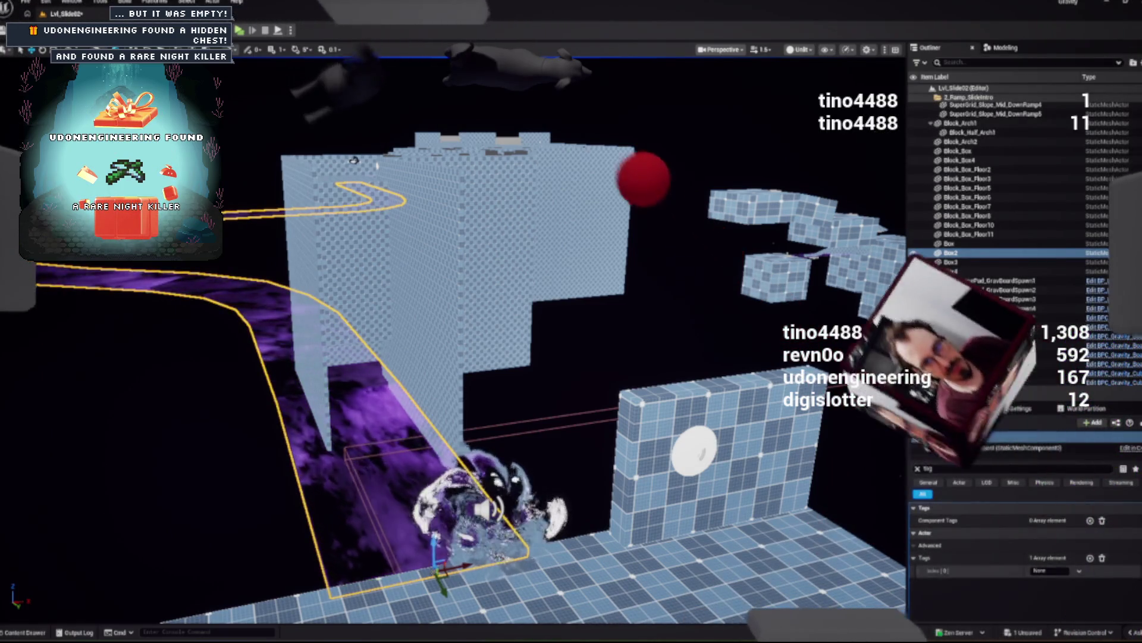
type("Grav")
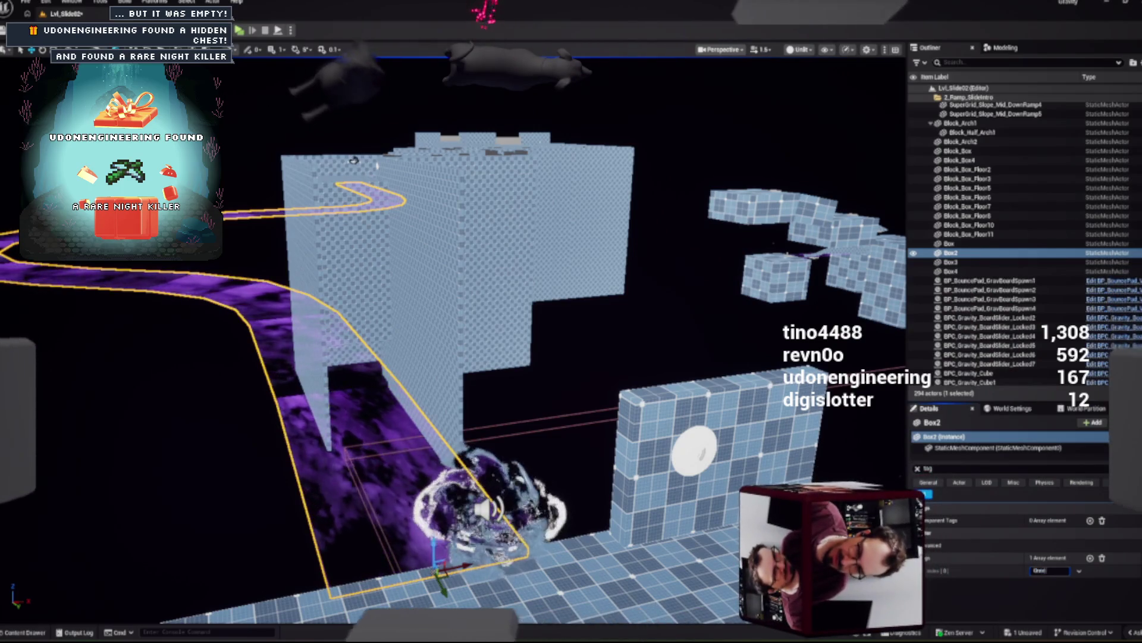
type("ityPath")
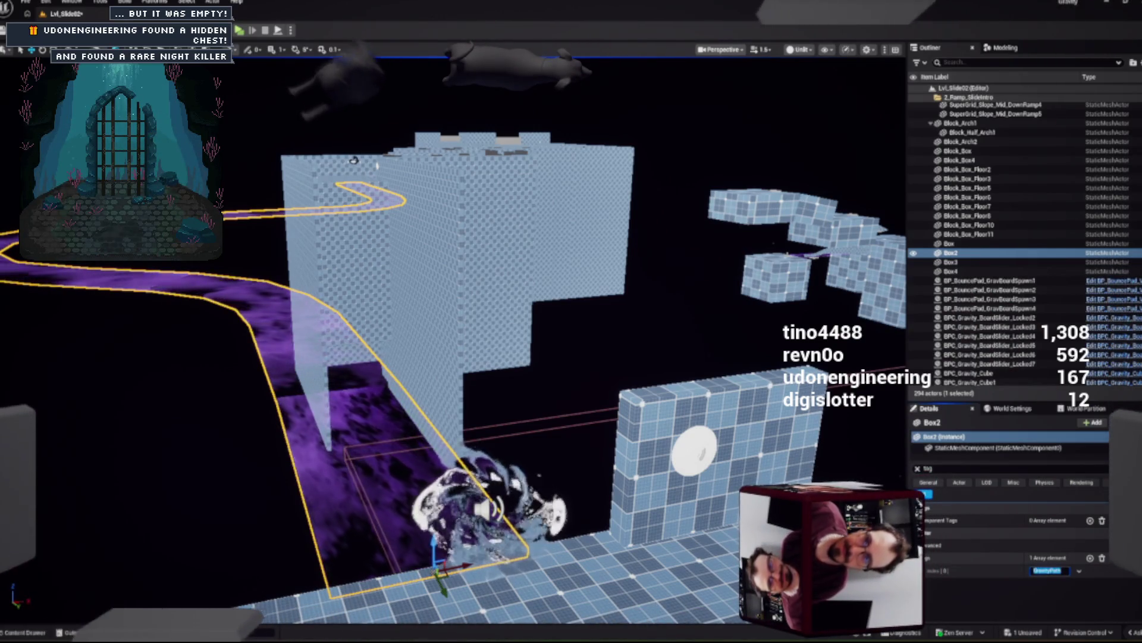
type("f")
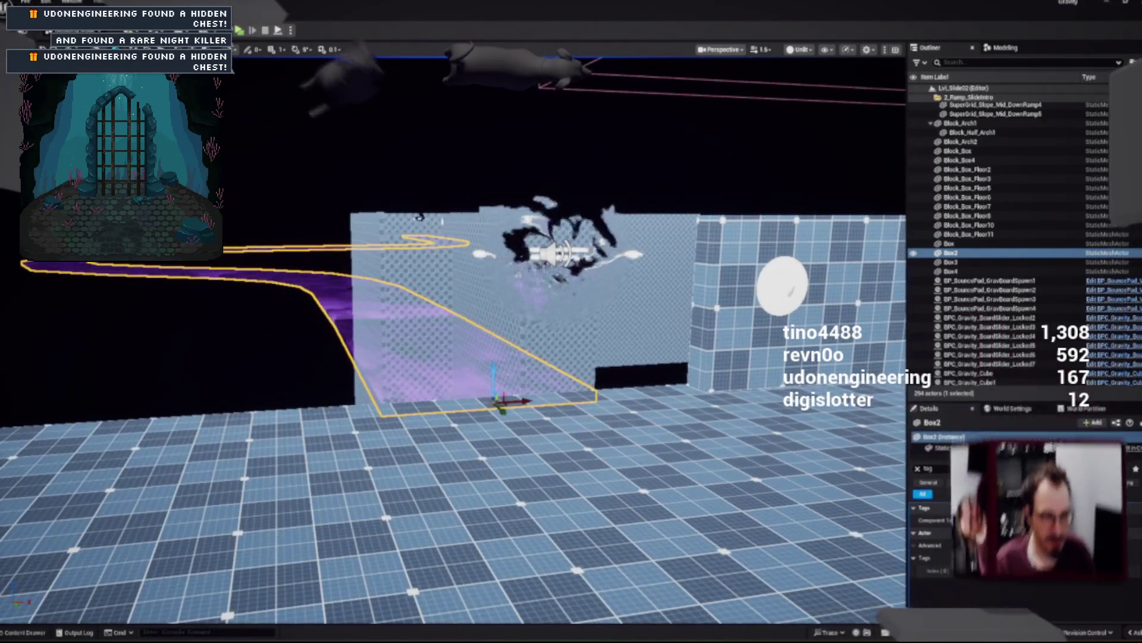
left_click_drag(494, 381, 494, 164)
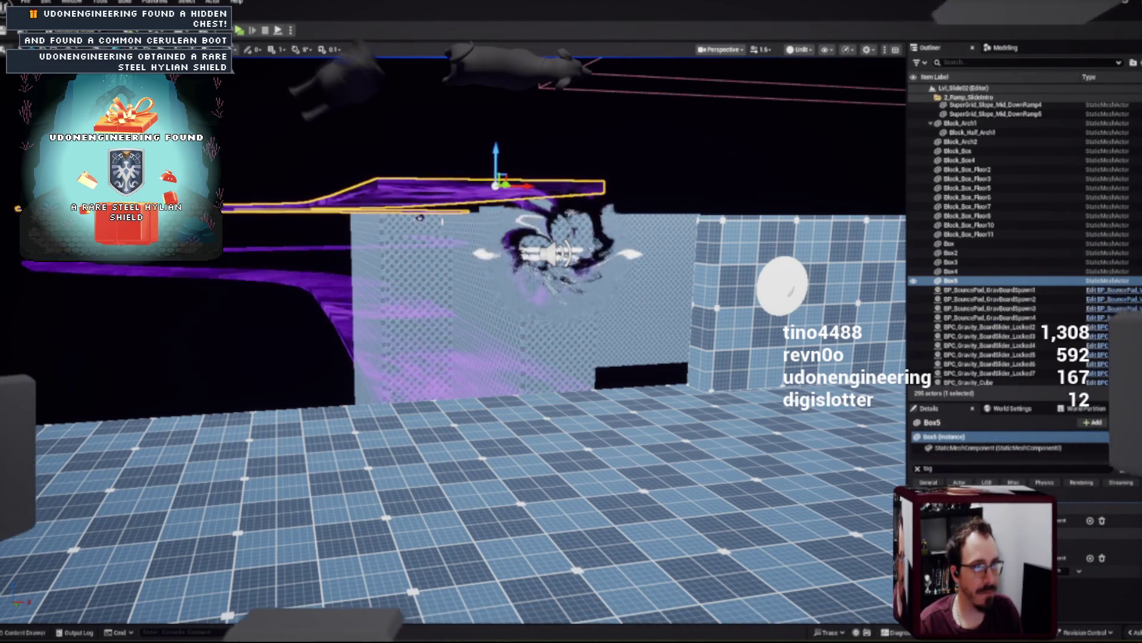
Step: Frame the raised copy, dismiss the Content Drawer, and start the standalone Gravity Preview session
key("f")
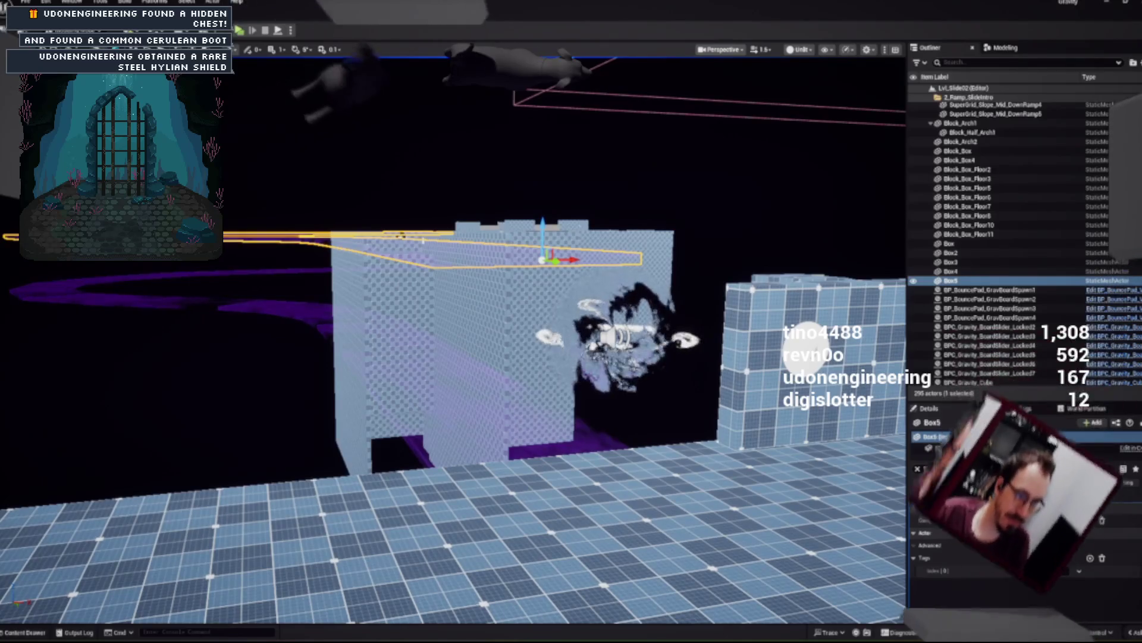
left_click(24, 632)
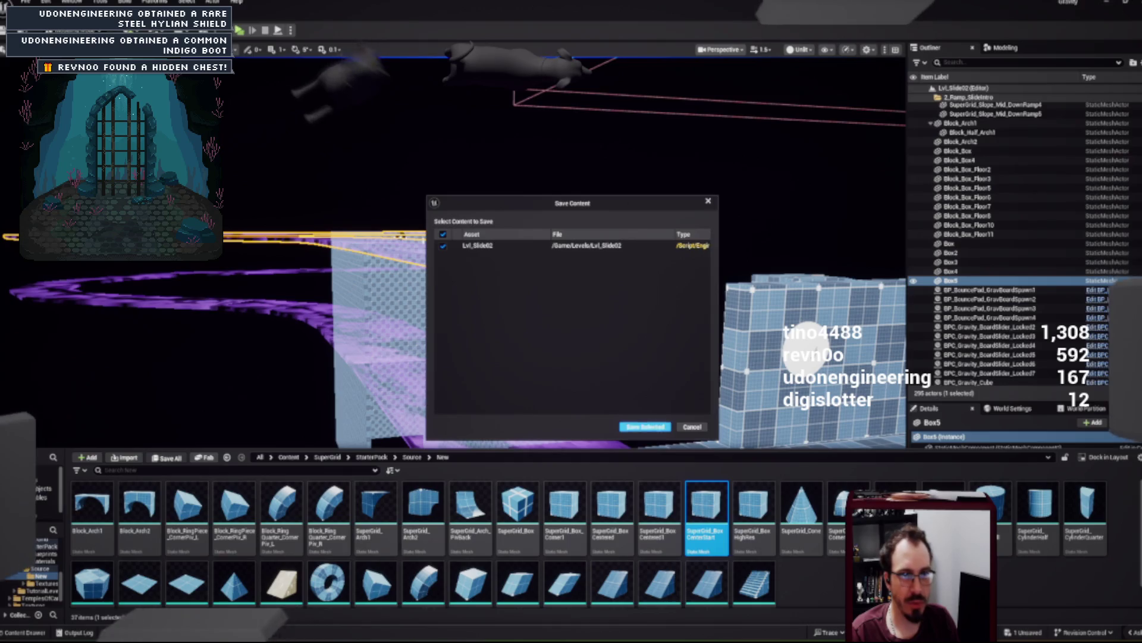
key("ctrl+space")
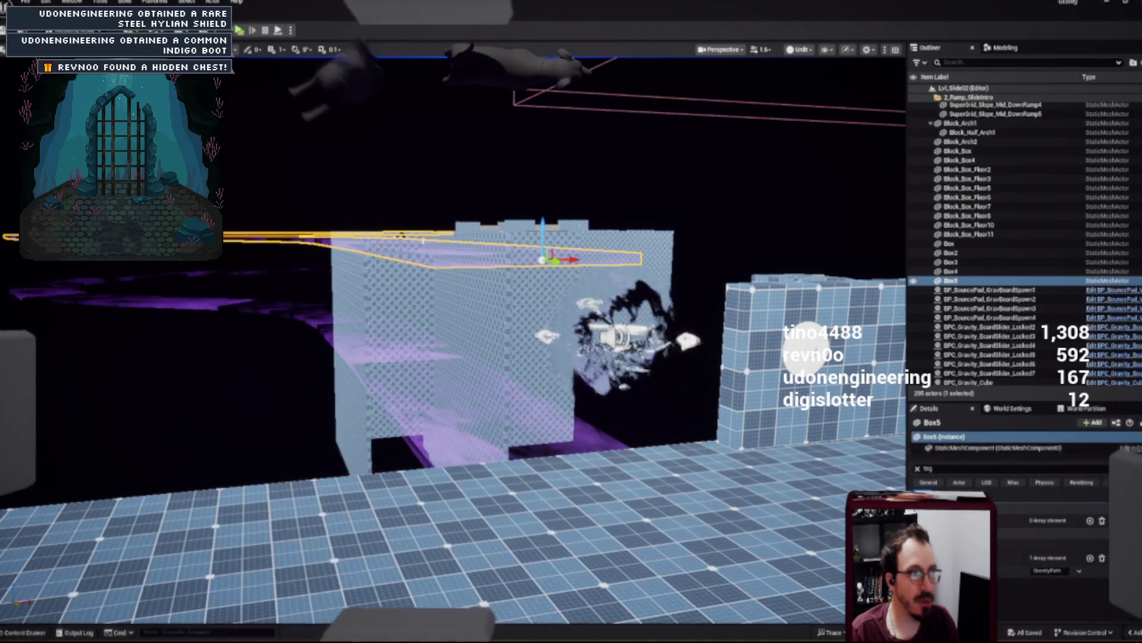
key("alt+p")
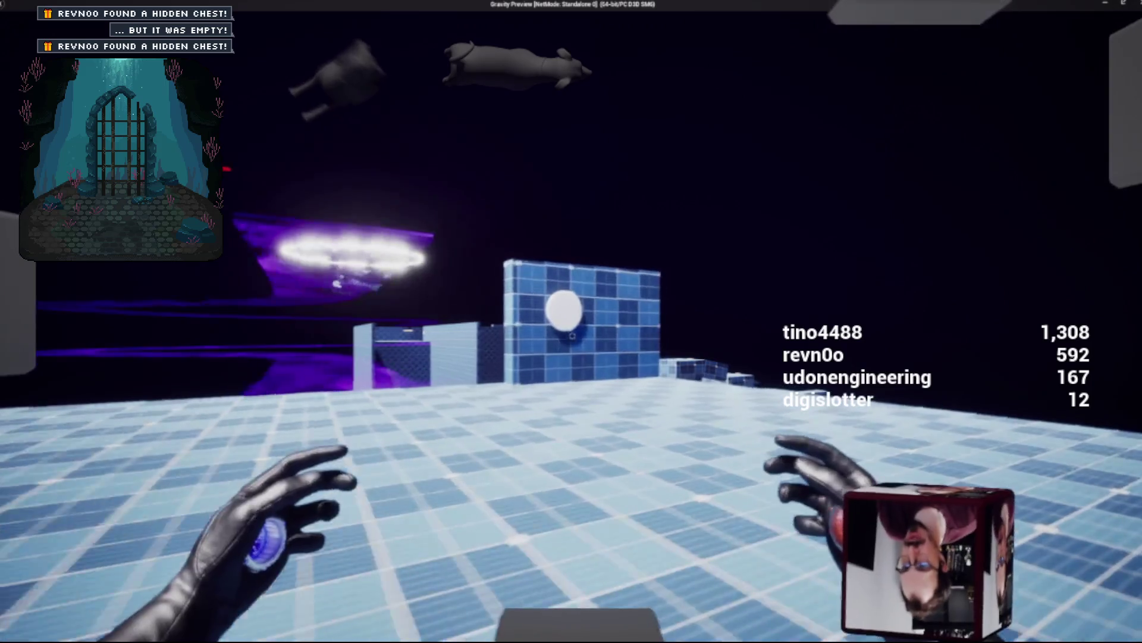
Step: Throw, recall and beam-pull the blue sphere at the wall target and white platform, then stop the preview
left_click(573, 335)
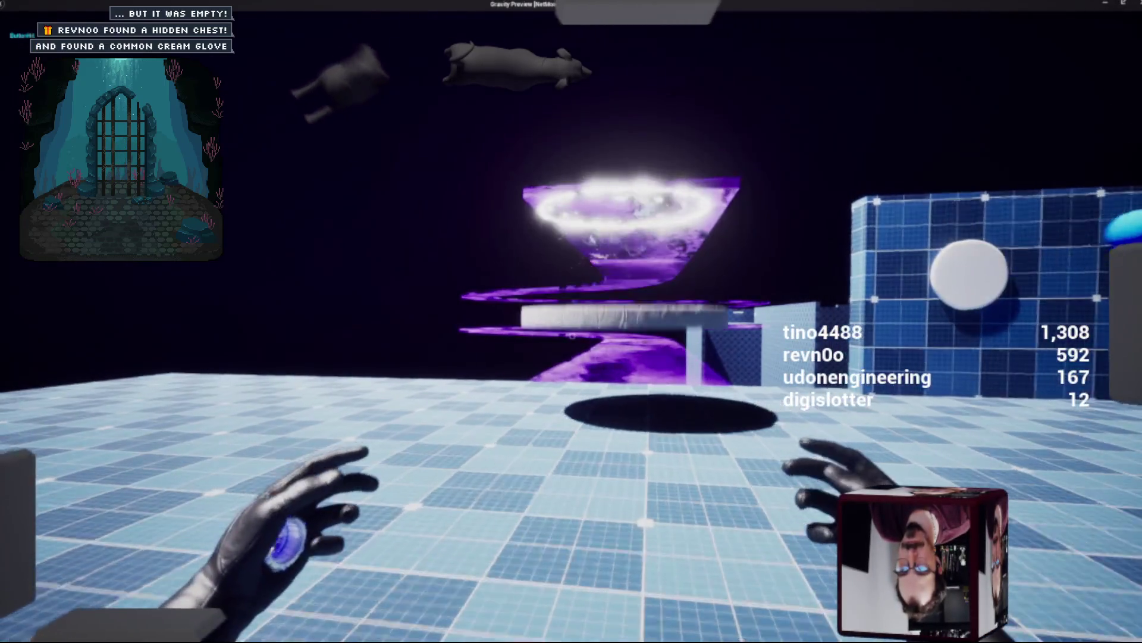
left_click(572, 347)
left_click(572, 347)
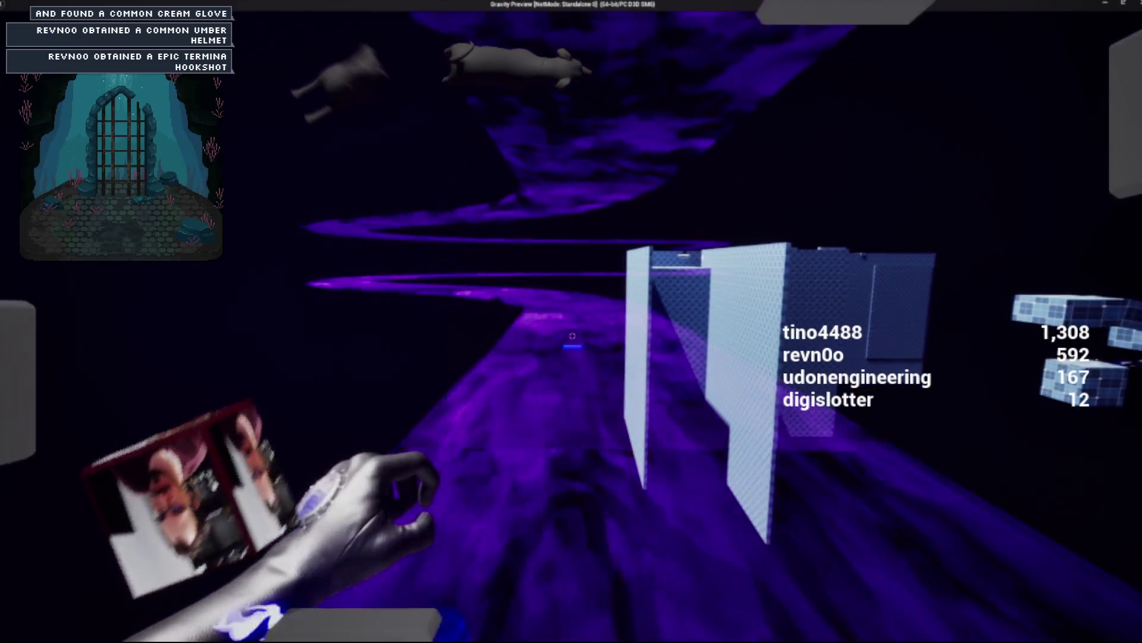
left_click(572, 335)
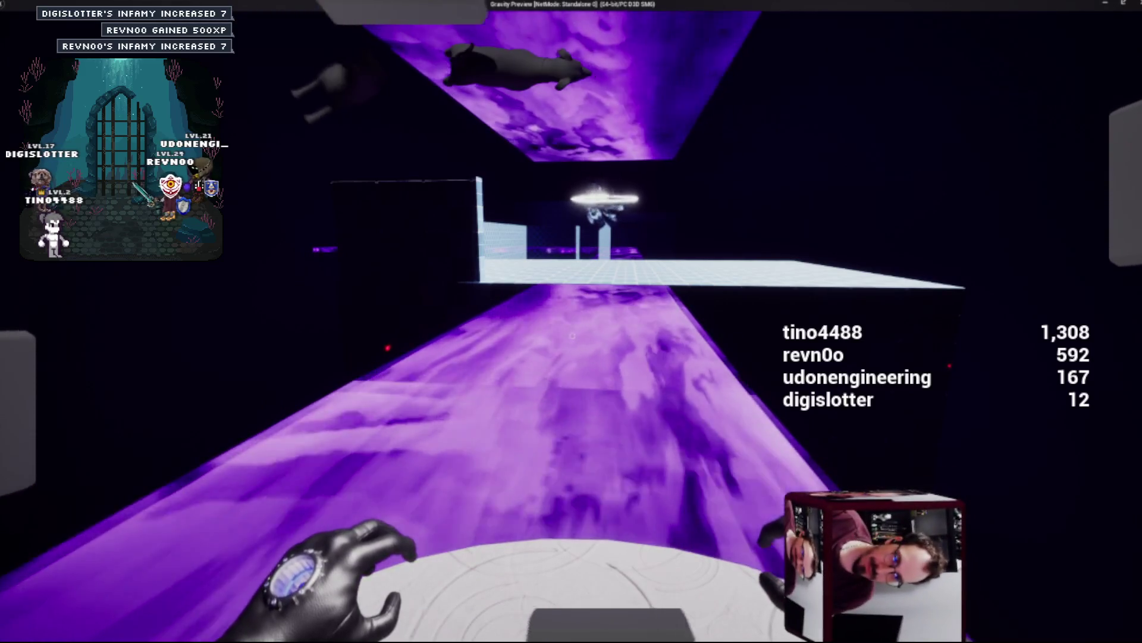
key("Escape")
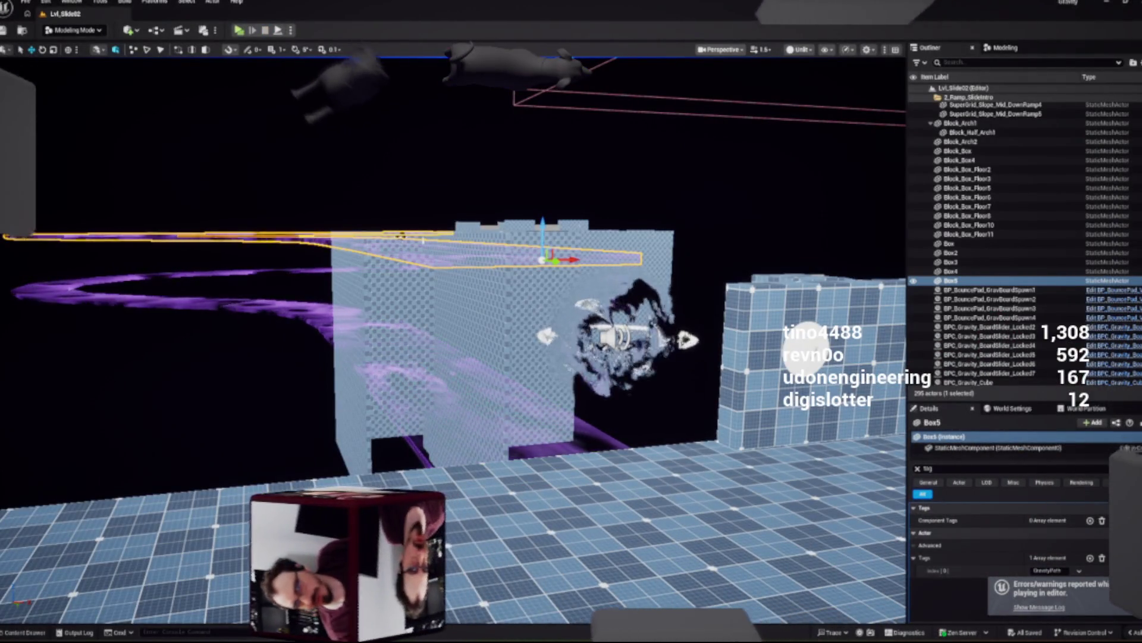
Step: Check and close the play-session warnings in the Message Log, then frame Box2 from the Outliner
left_click(1039, 607)
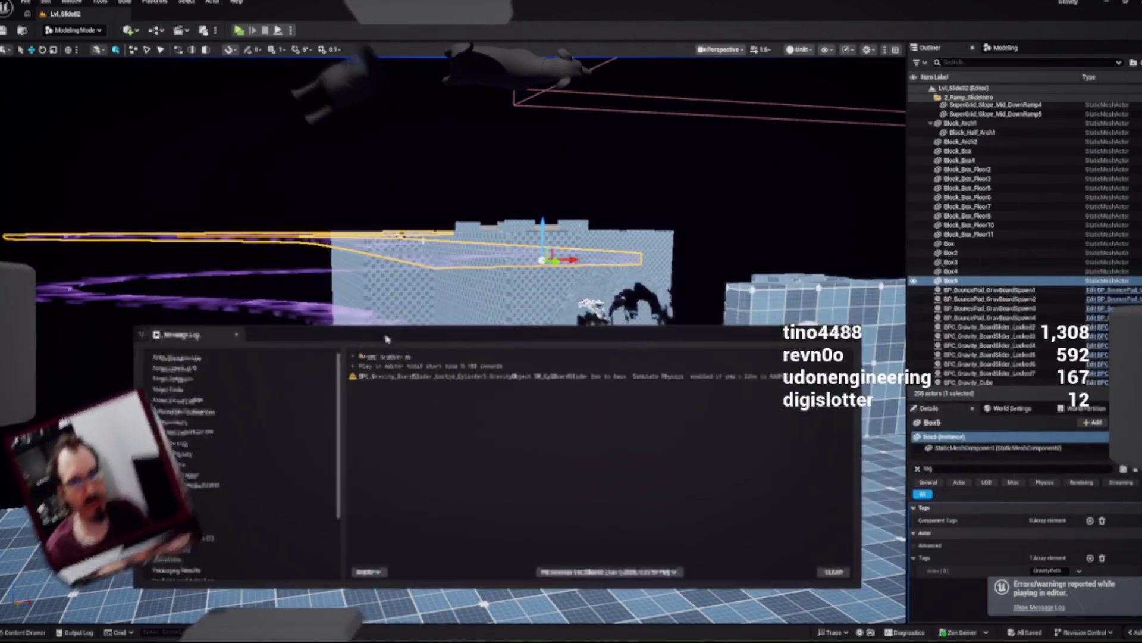
left_click(877, 321)
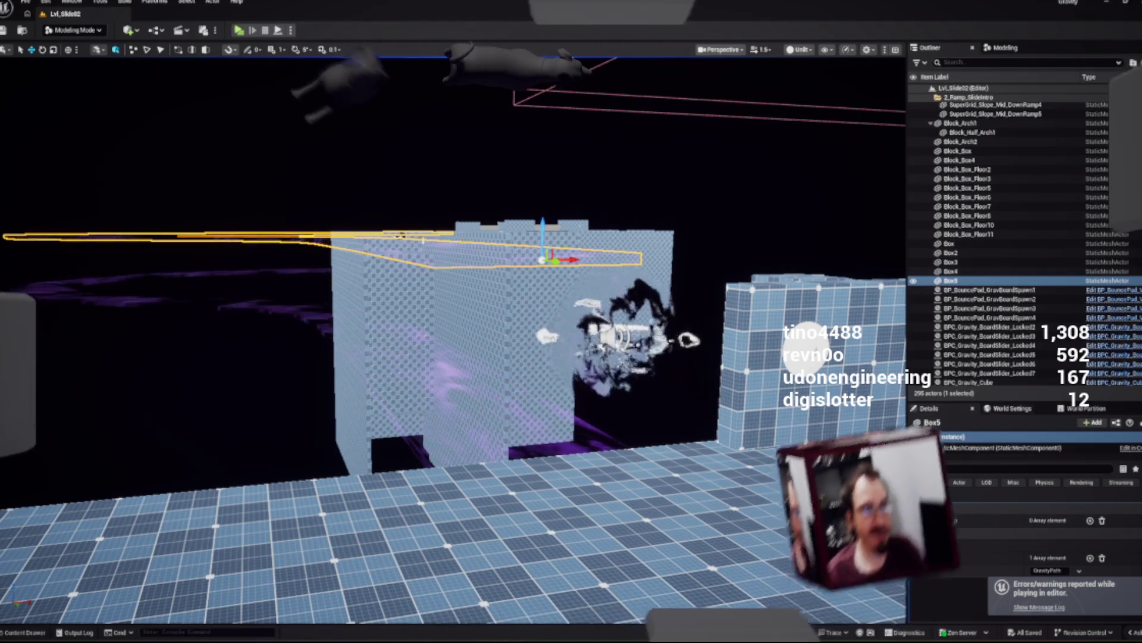
double_click(951, 253)
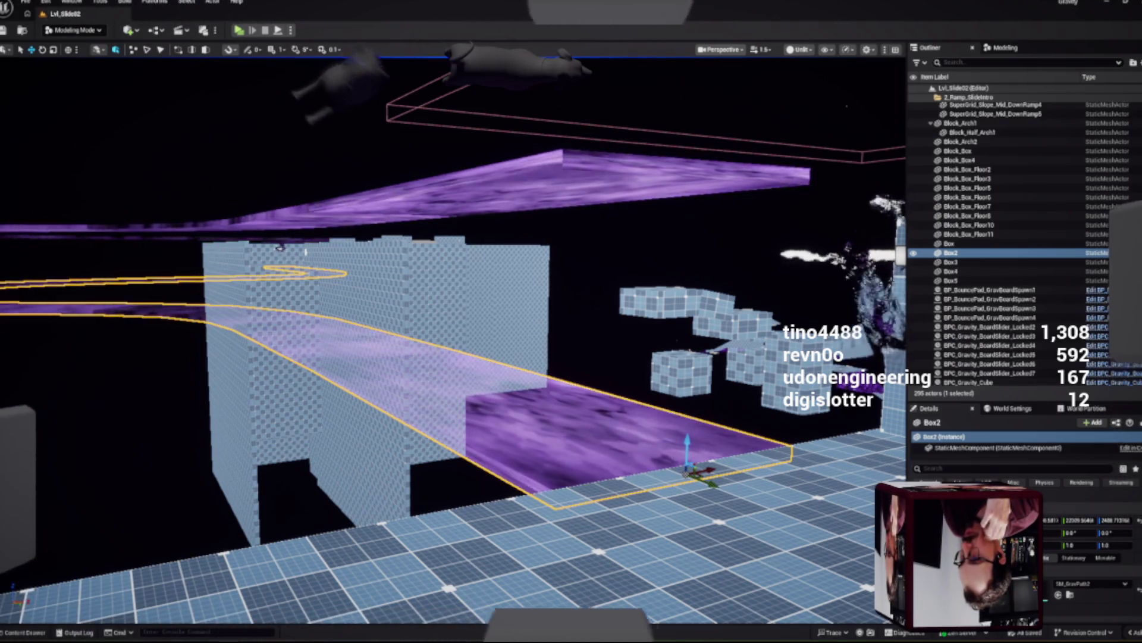
key("w")
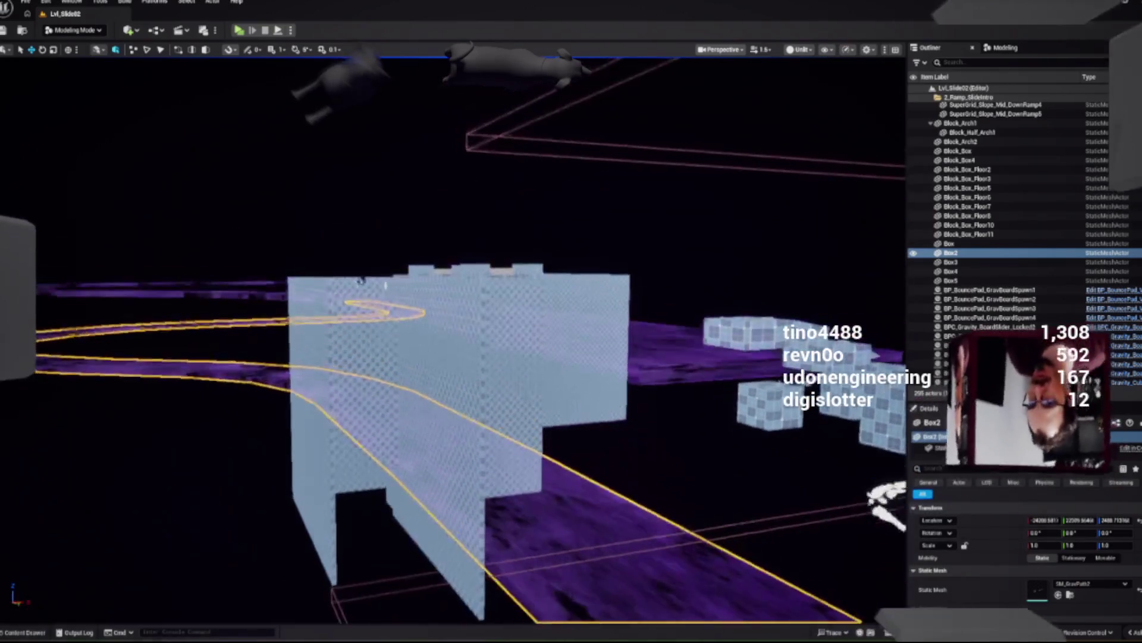
key("w")
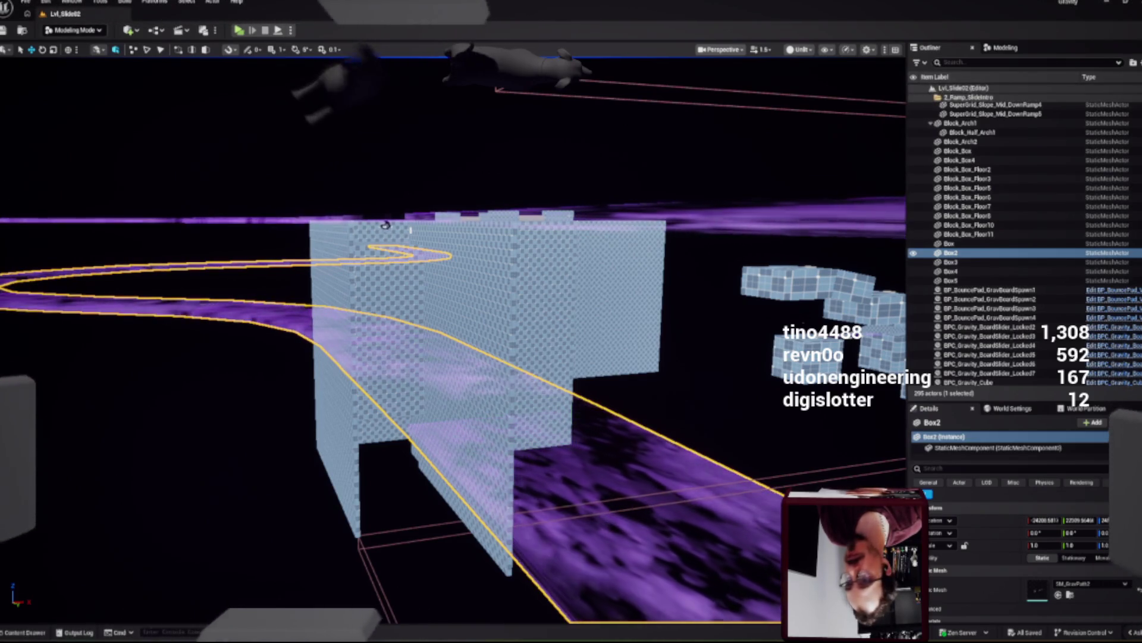
left_click(74, 30)
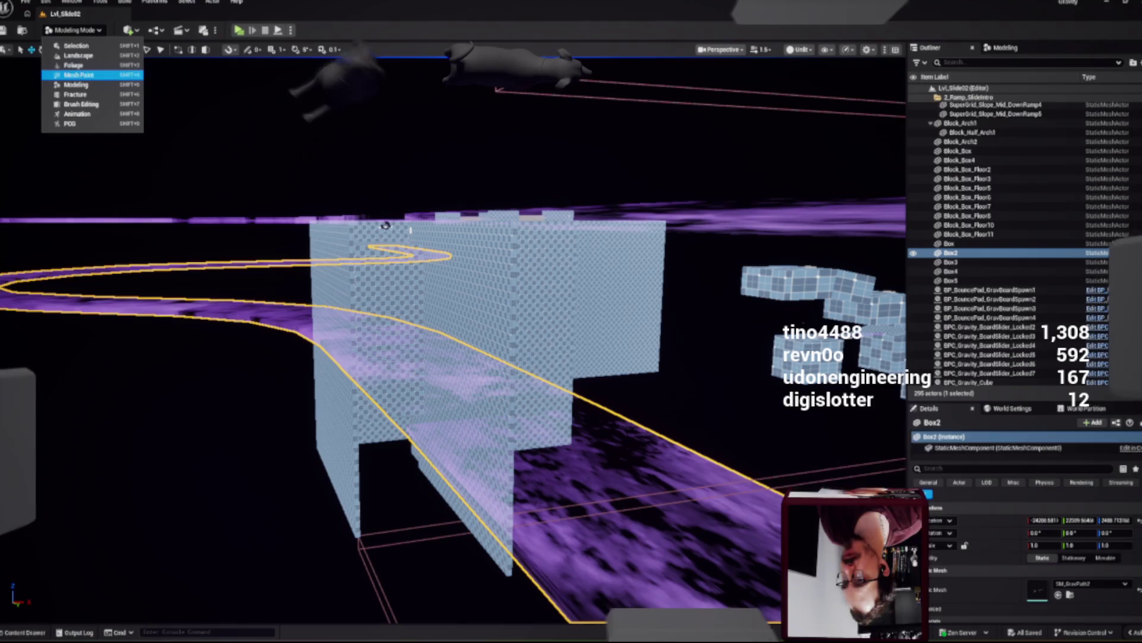
key("Escape")
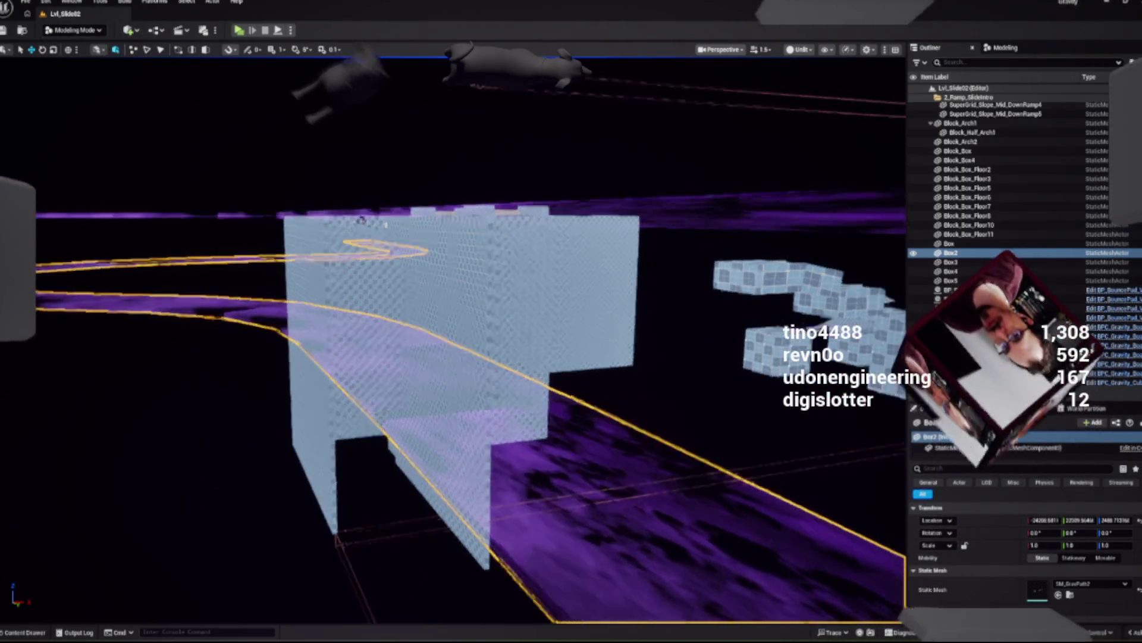
key("w")
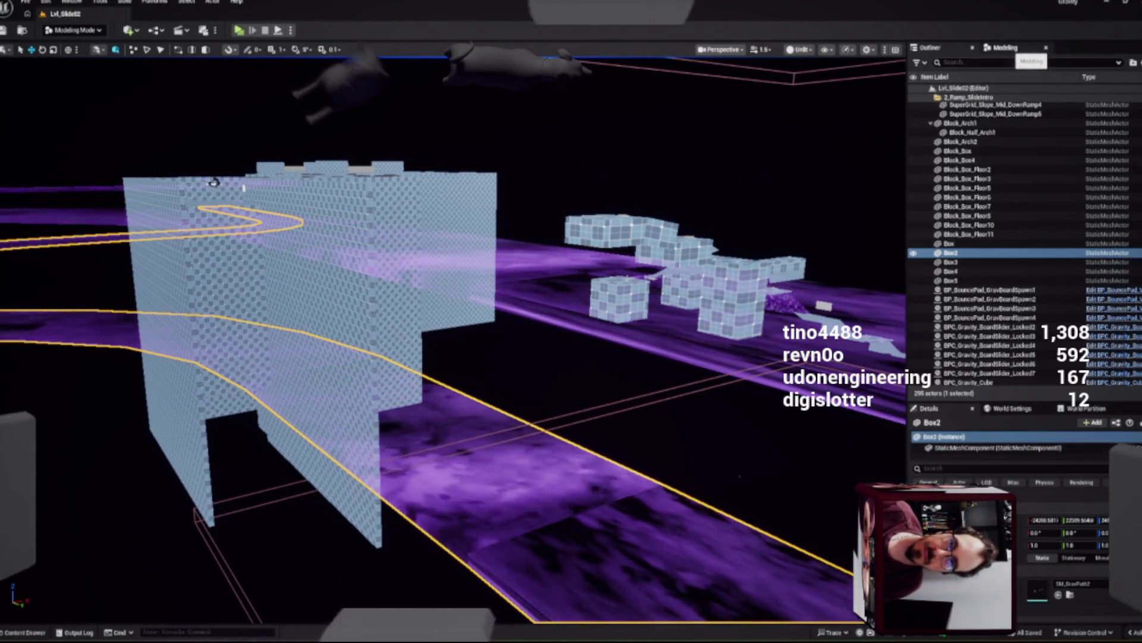
Step: Enter Modeling Mode, start PolyGroup Edit on Box2, and undo moving a selected path strip
left_click(1005, 47)
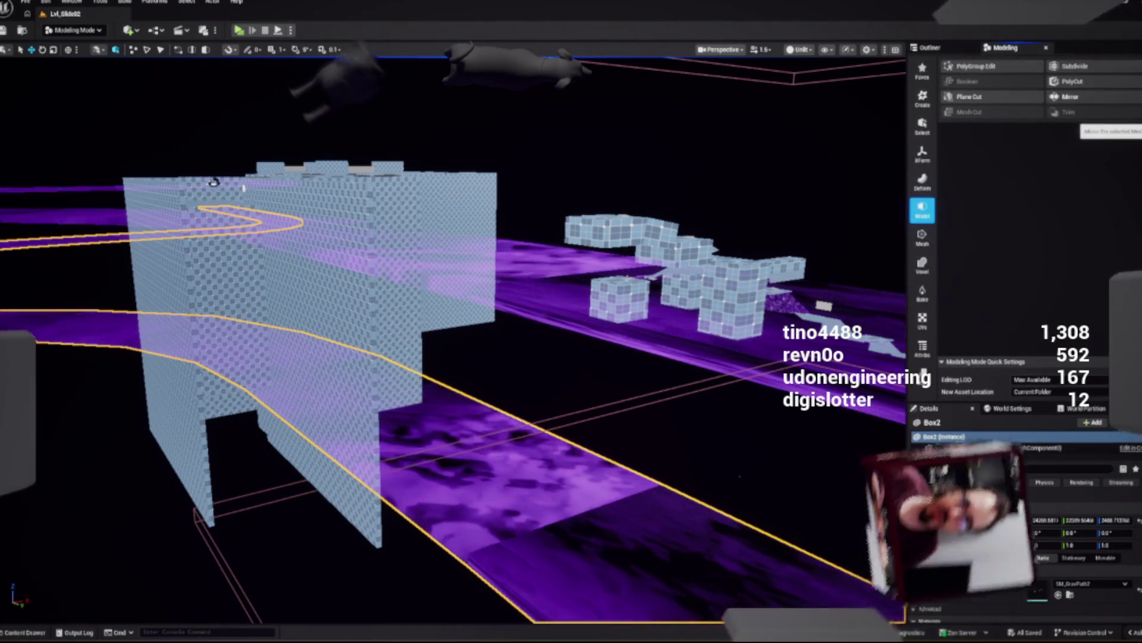
left_click(976, 66)
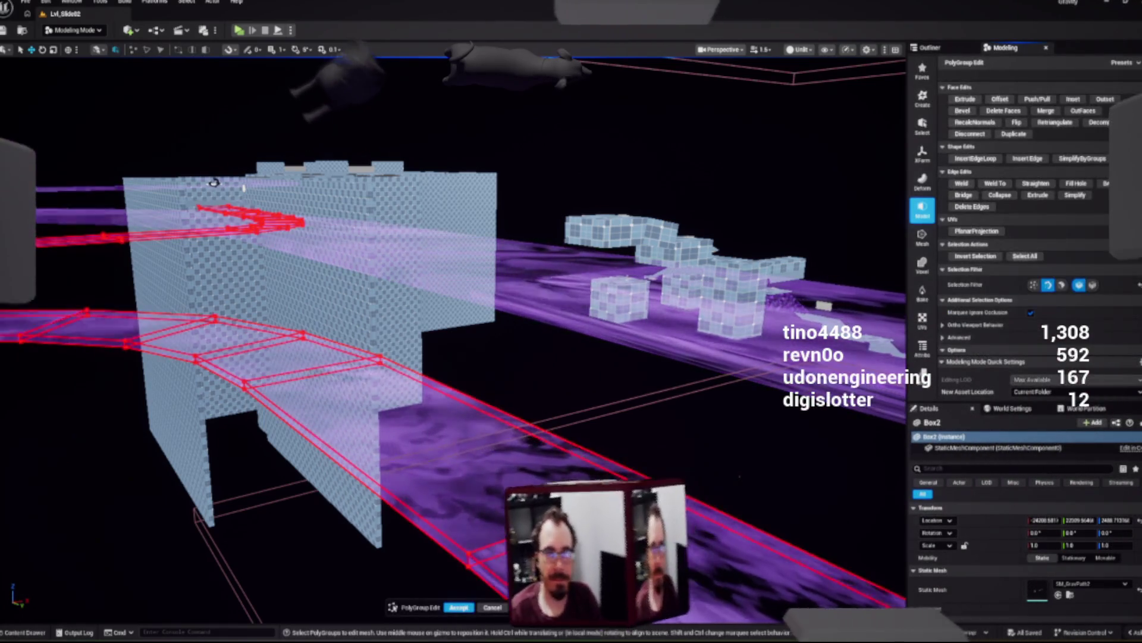
left_click(574, 476)
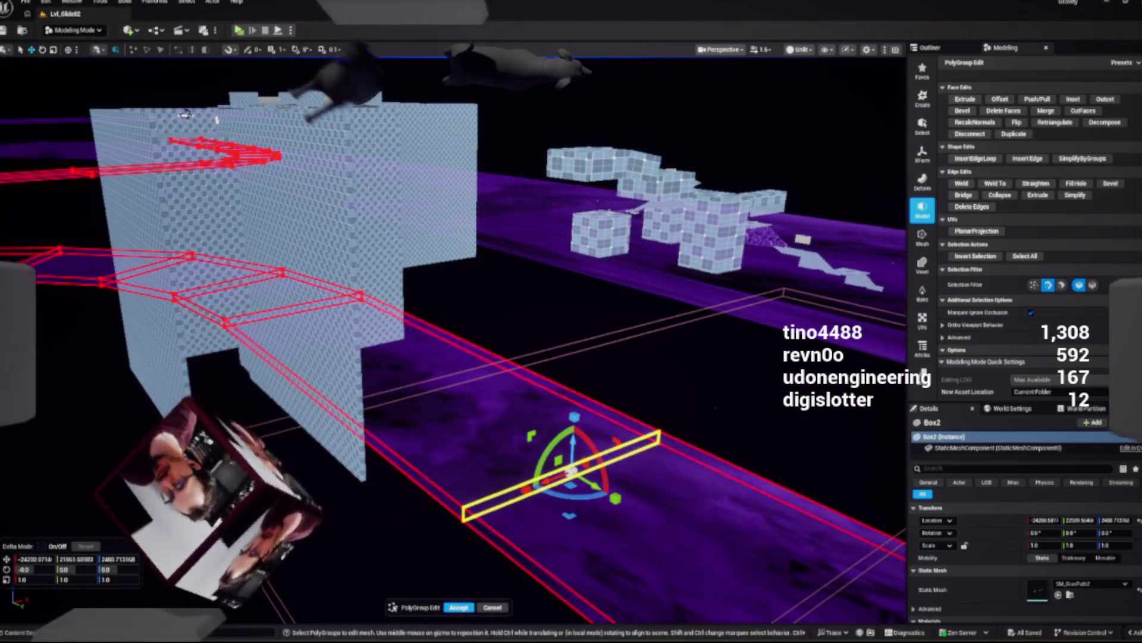
key("ctrl+z")
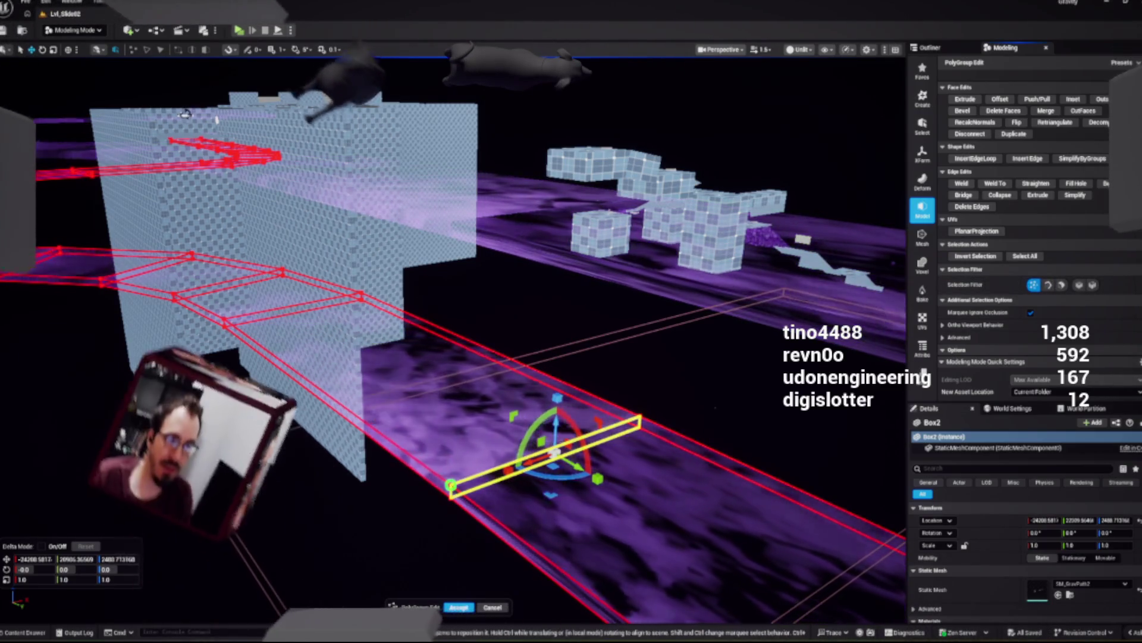
key("Escape")
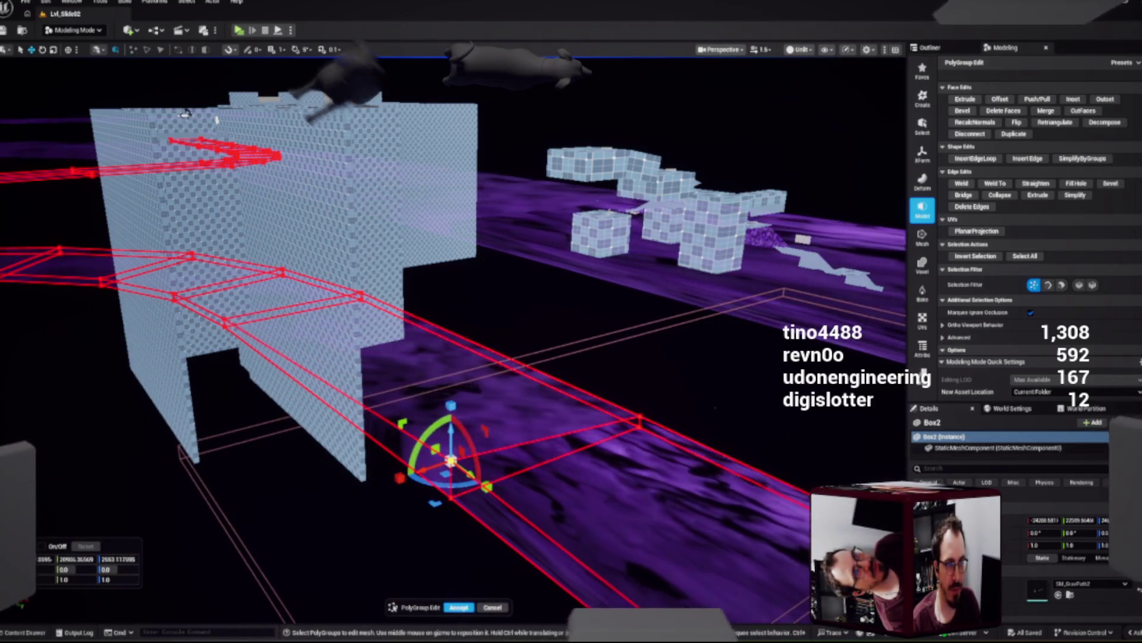
Step: Undo the remaining transforms, try welding a selected vertex, and exit PolyGroup Edit
key("ctrl+z")
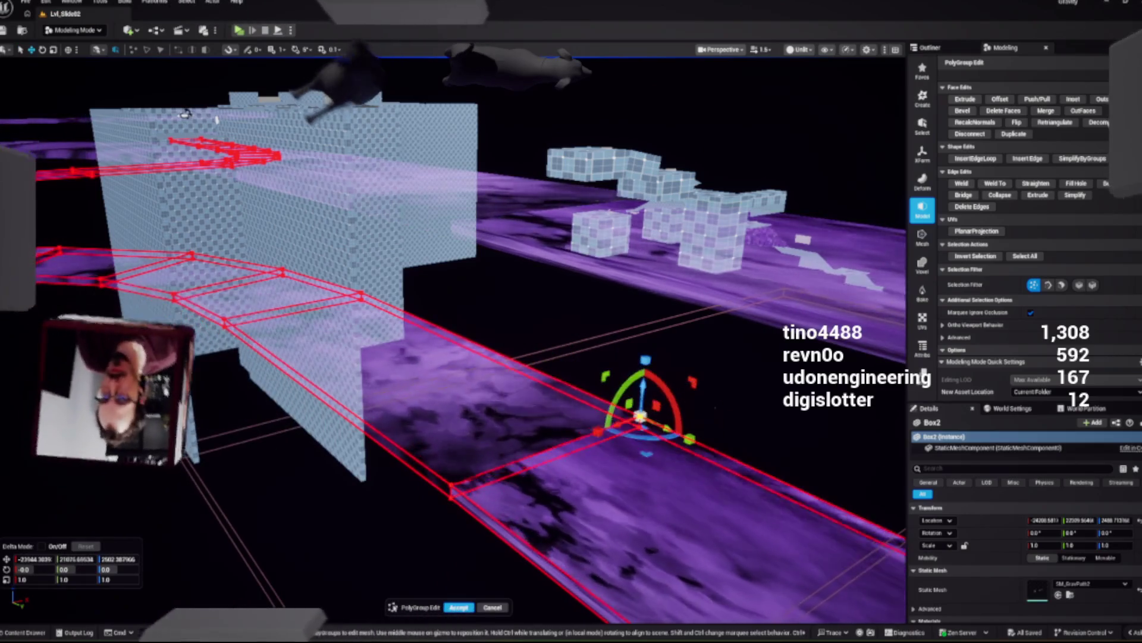
key("ctrl+z")
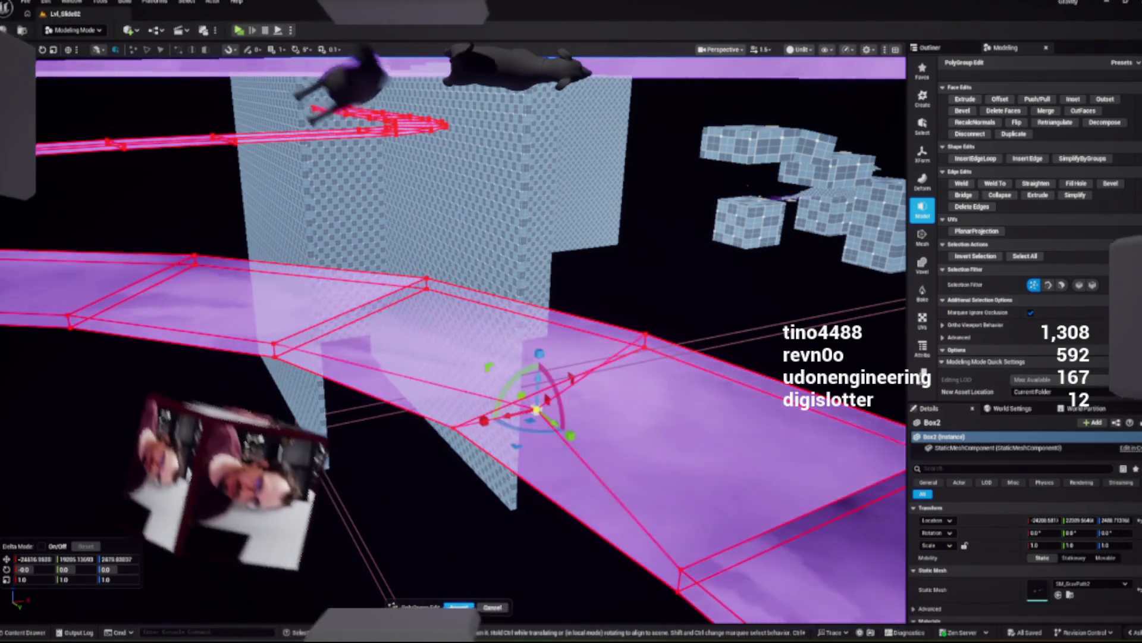
key("ctrl+z")
left_click(645, 333)
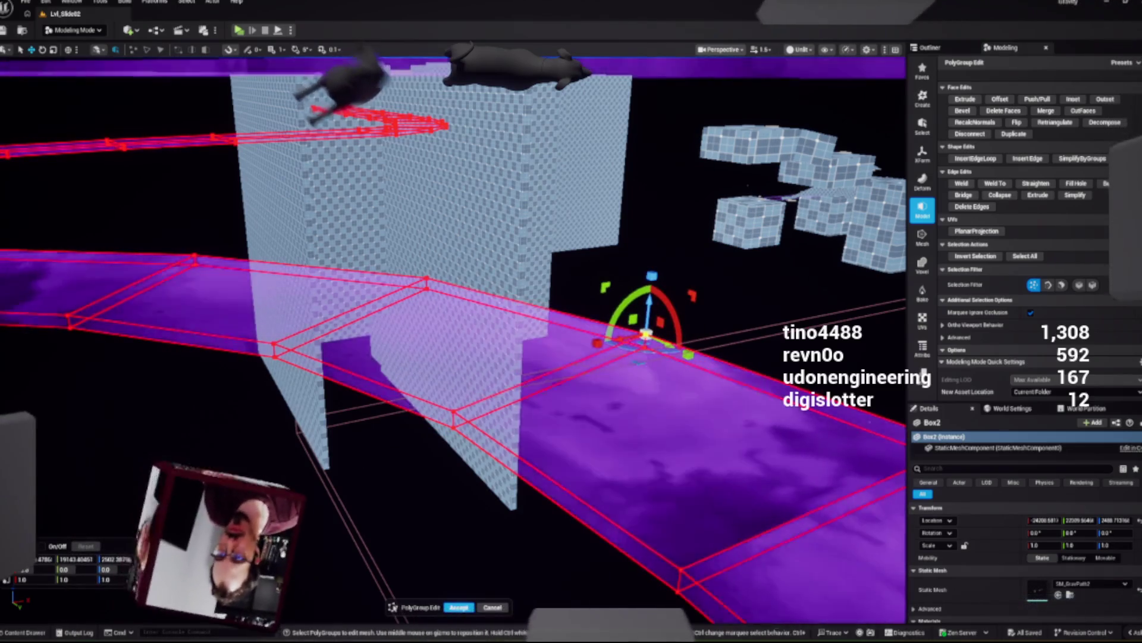
key("Right")
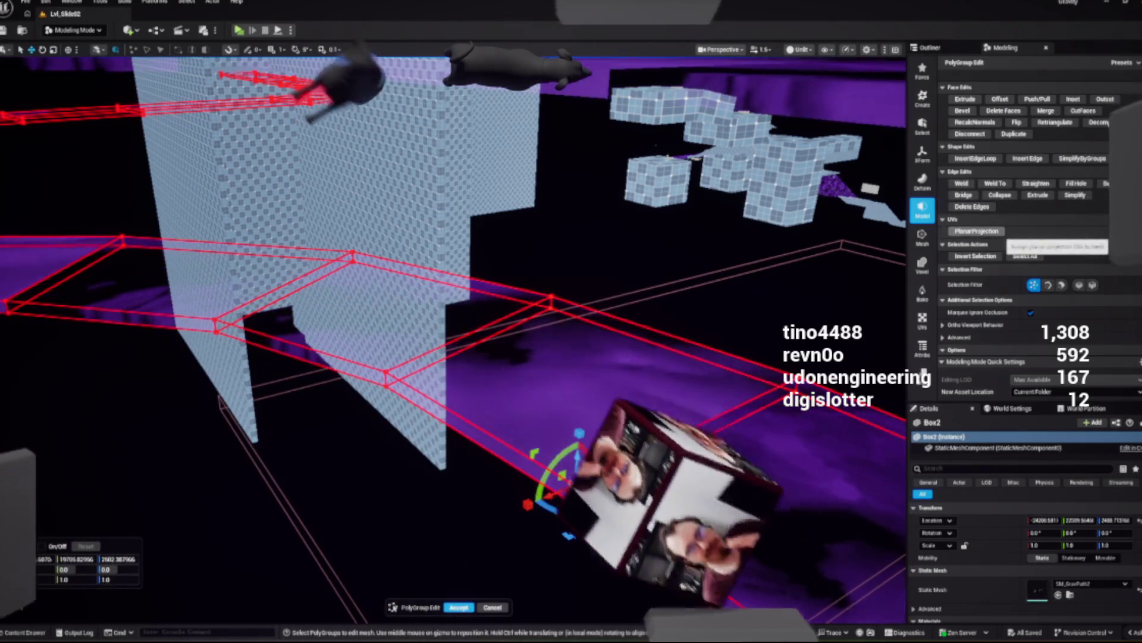
left_click(962, 184)
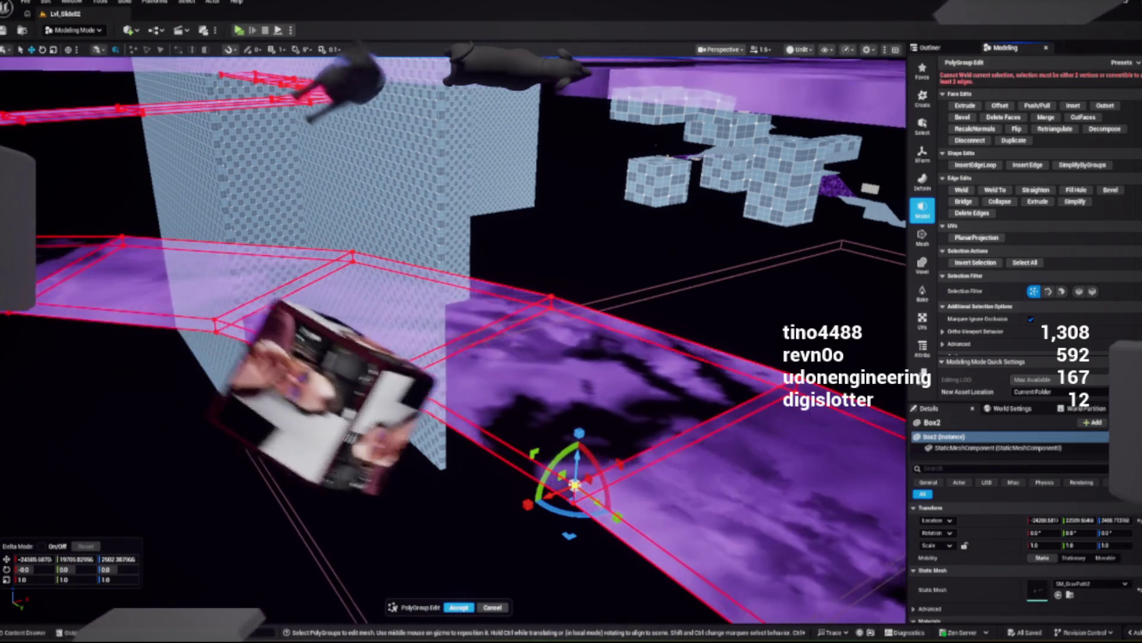
key("Return")
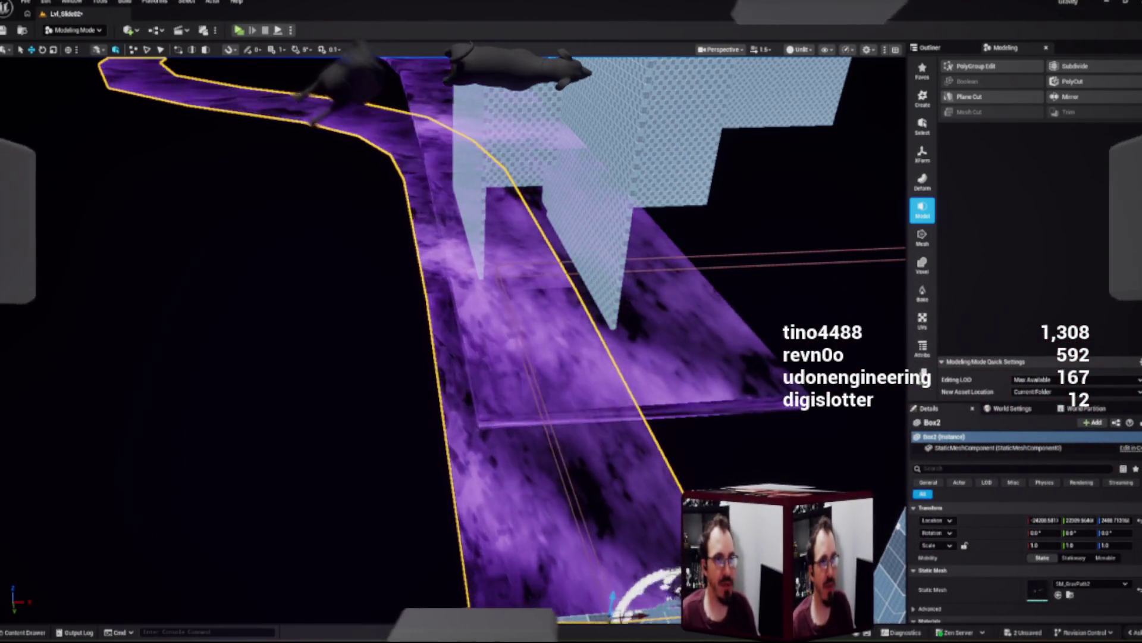
Step: Frame the whole path, run AutoUV on Box2, and orbit to inspect the checkerboard preview
key("s")
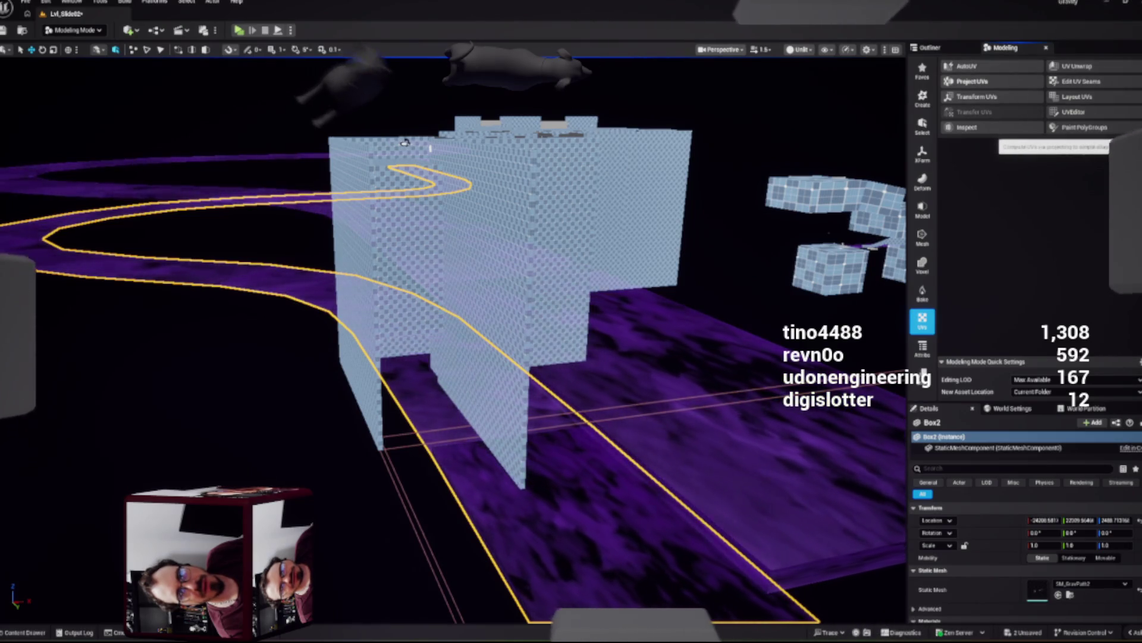
left_click(964, 66)
left_click_drag(405, 141, 358, 167)
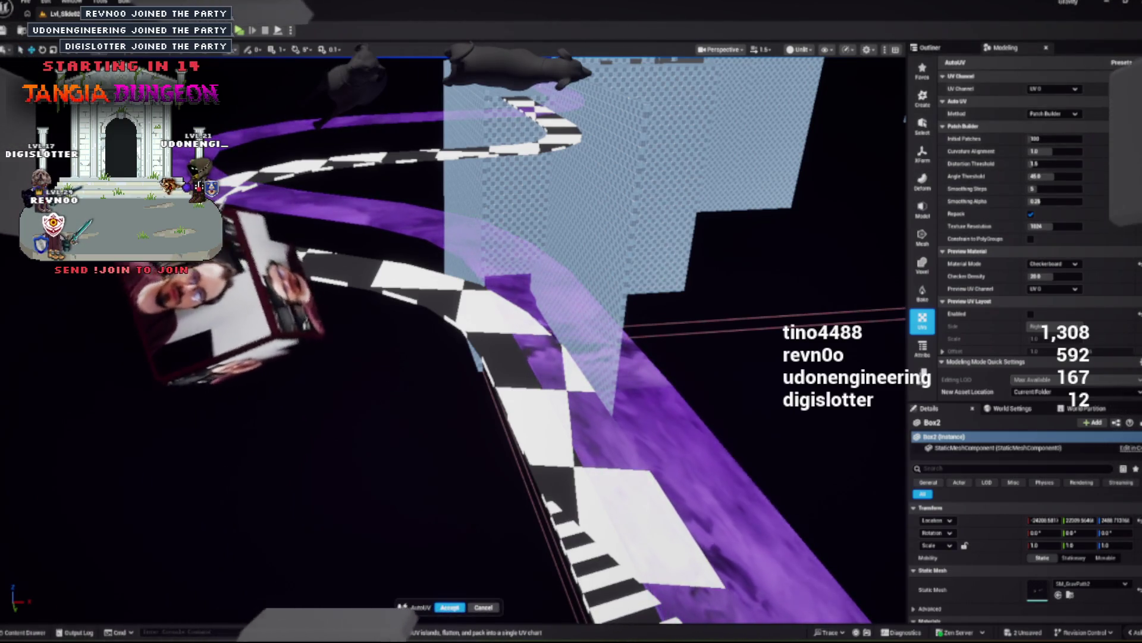
Step: Accept the AutoUV result, then box-project Box2's UVs with 100-unit dimensions and accept
key("Return")
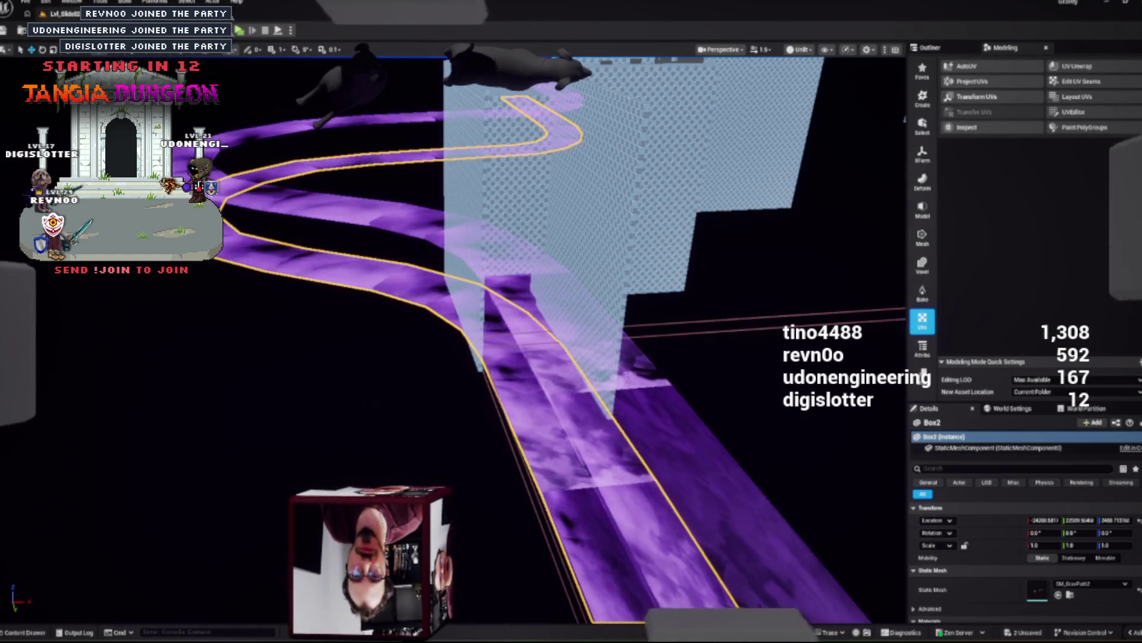
left_click(971, 80)
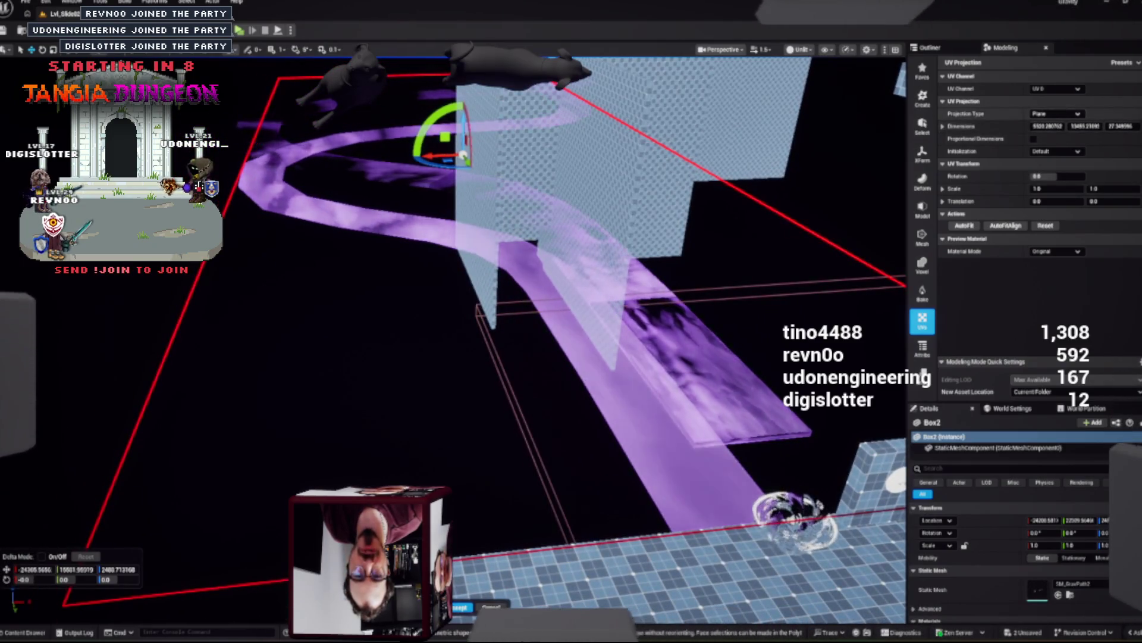
left_click(1056, 113)
left_click(1047, 126)
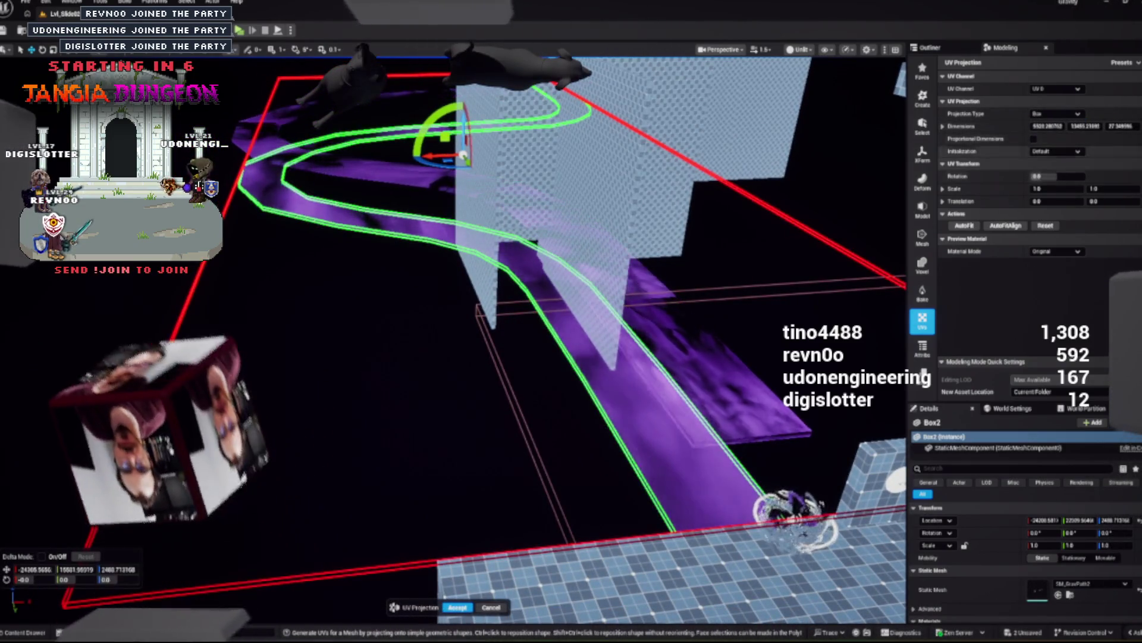
left_click(1047, 126)
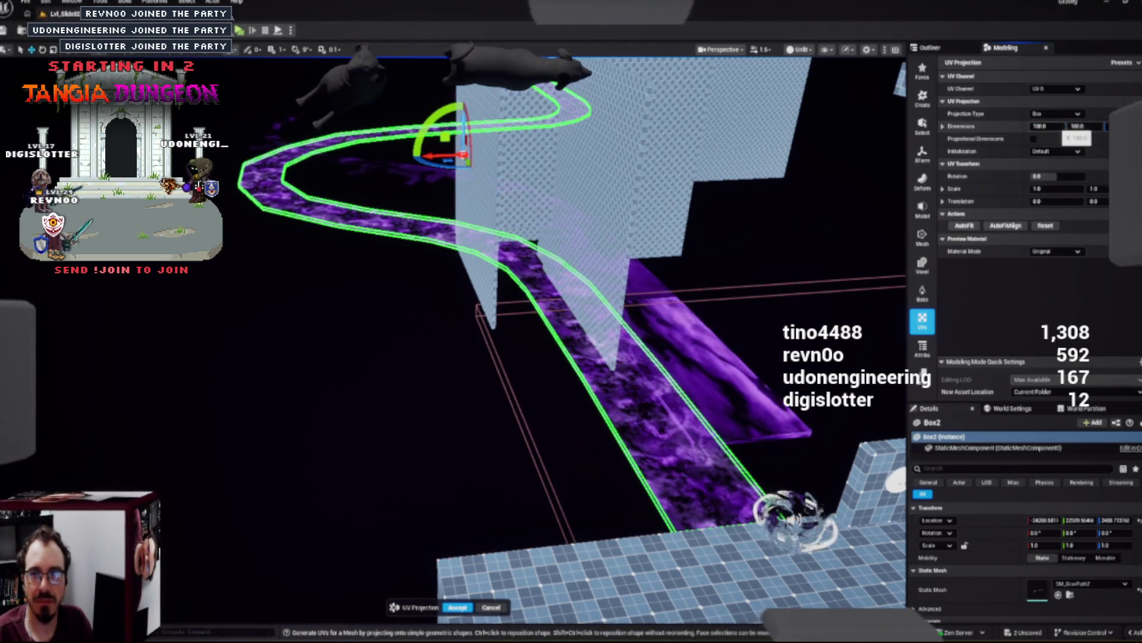
left_click(1115, 127)
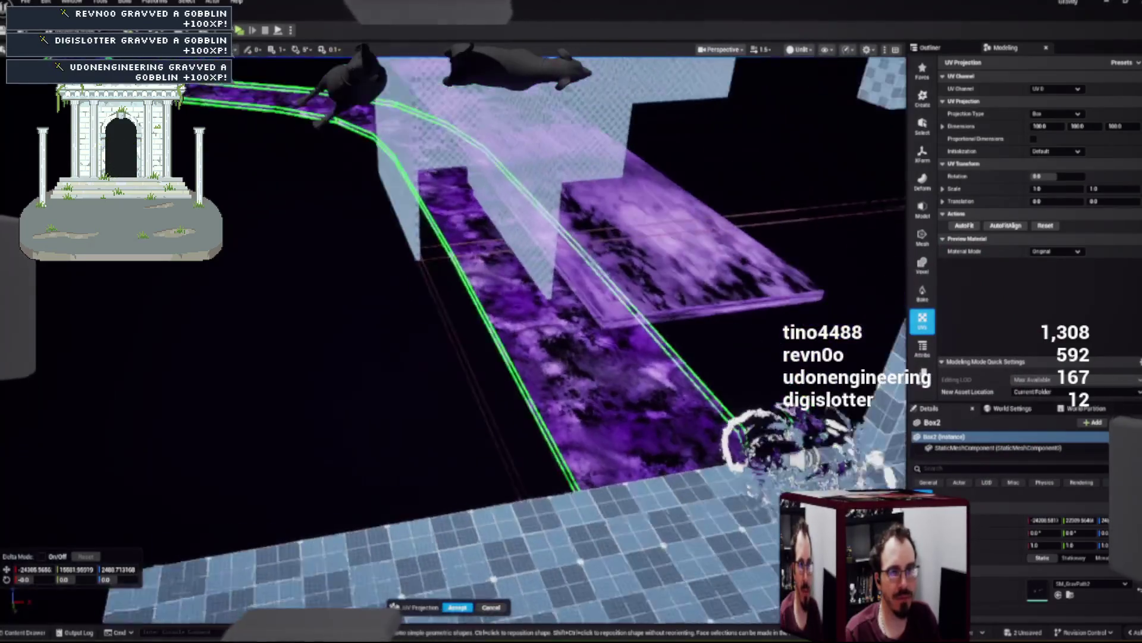
key("Return")
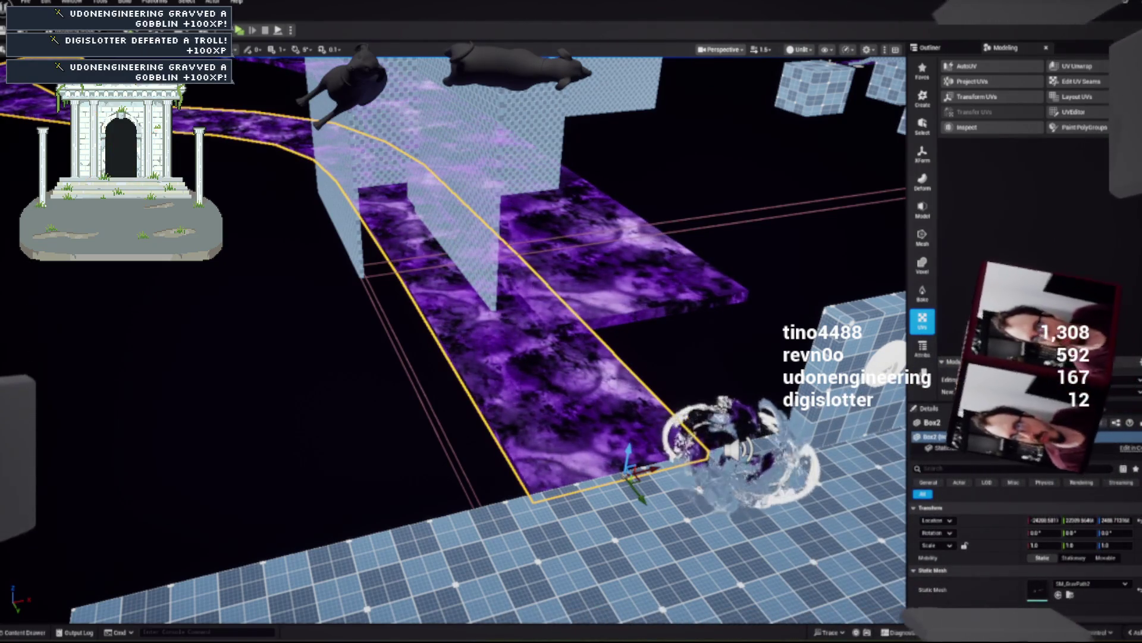
Step: Reselect Box2, view SM_GravPath2 in the Content Drawer, then start the standalone Gravity Preview
key("Escape")
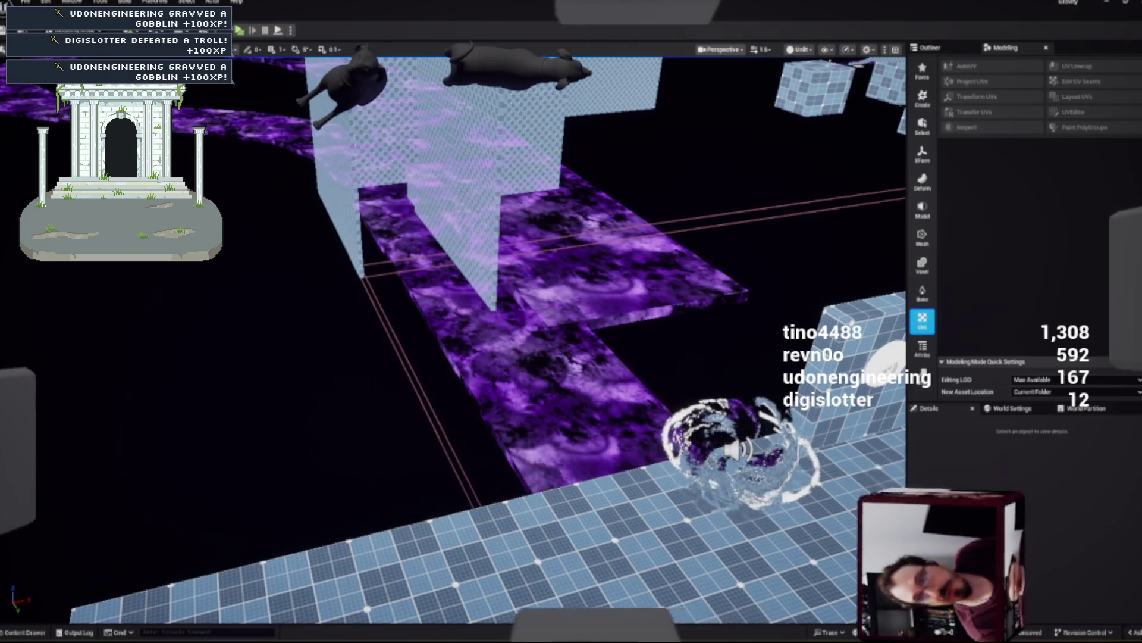
key("ctrl+space")
left_click(505, 357)
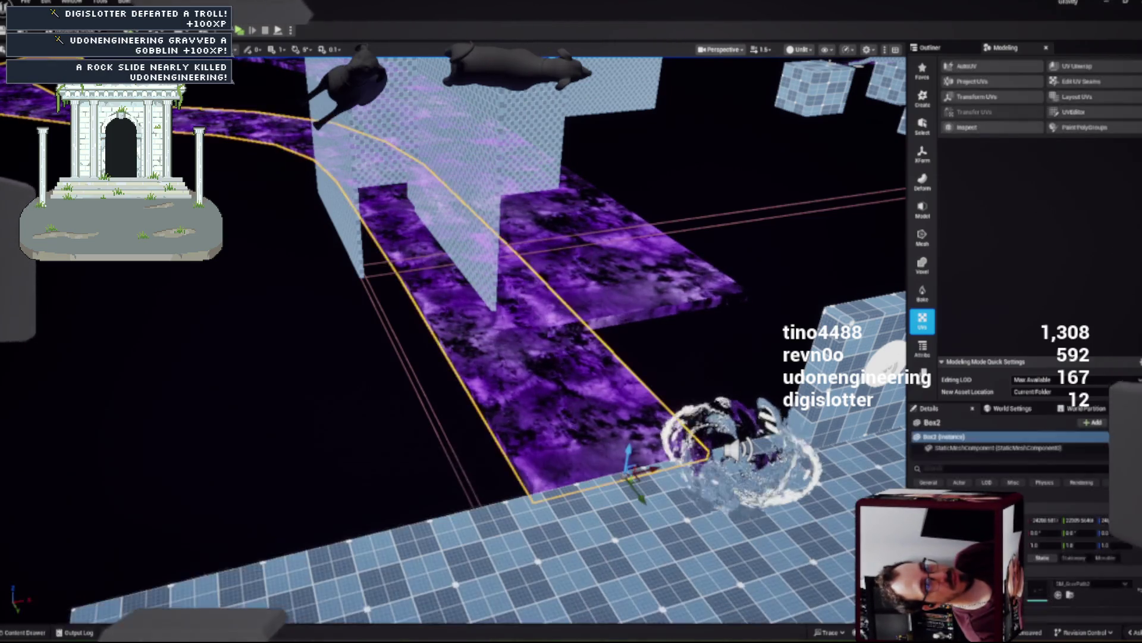
key("ctrl+space")
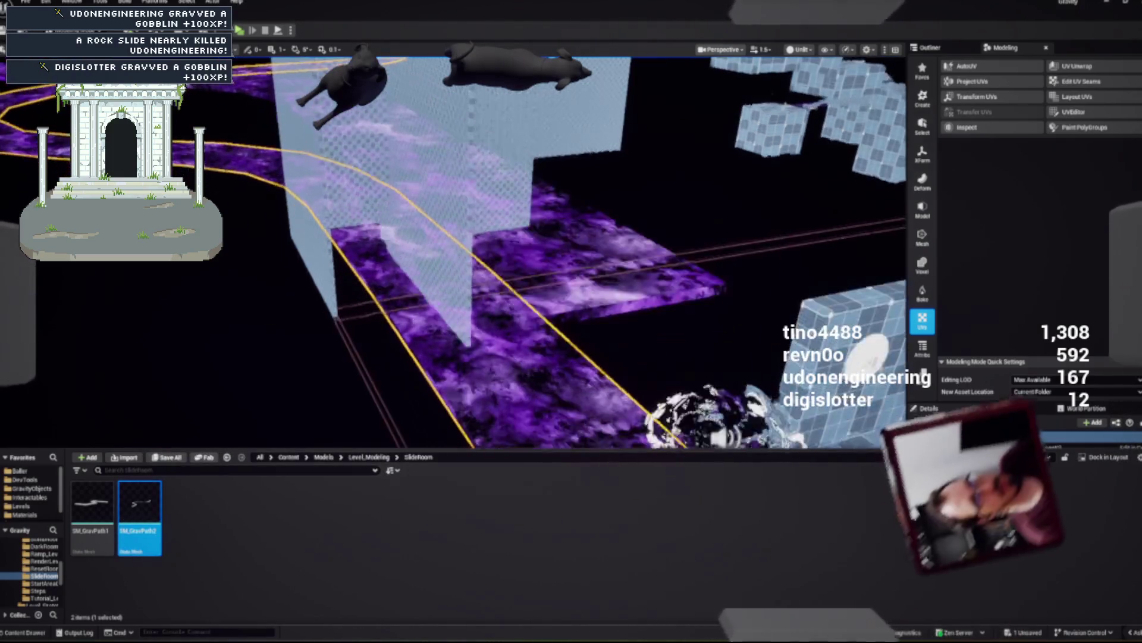
key("ctrl+space")
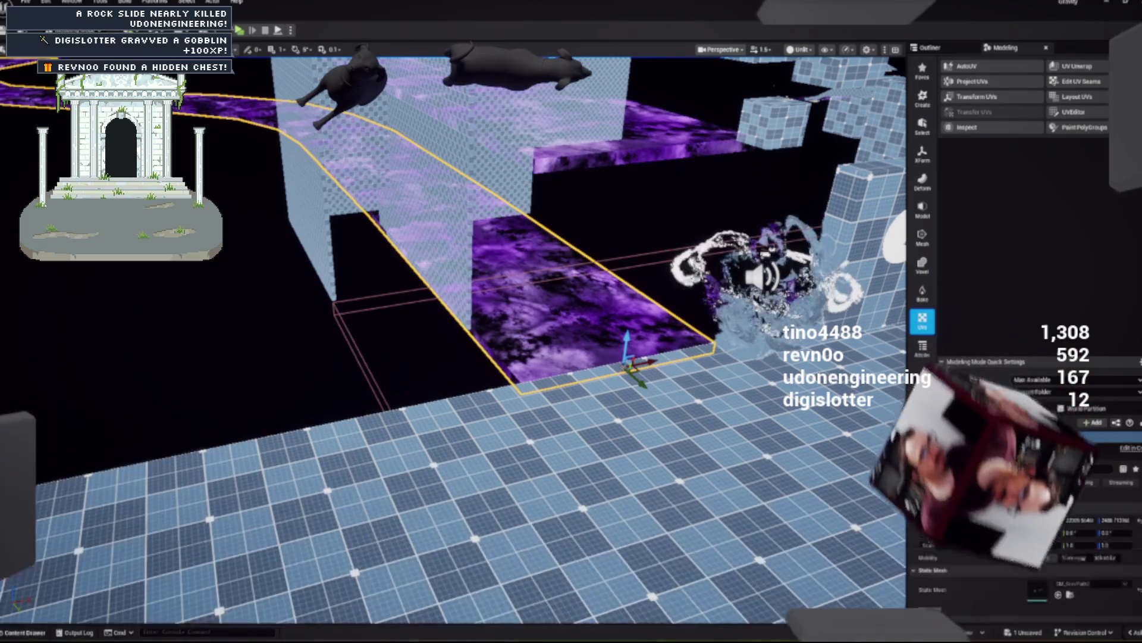
key("alt+p")
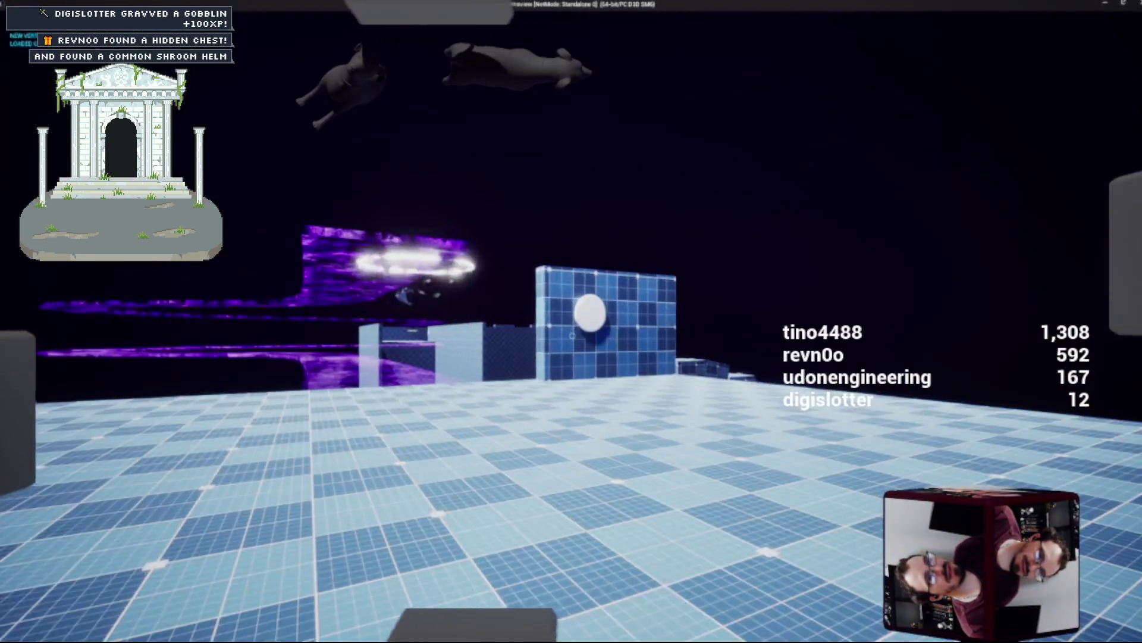
Step: Walk toward the blue wall and throw the orb at the wall and the white pad
key("w")
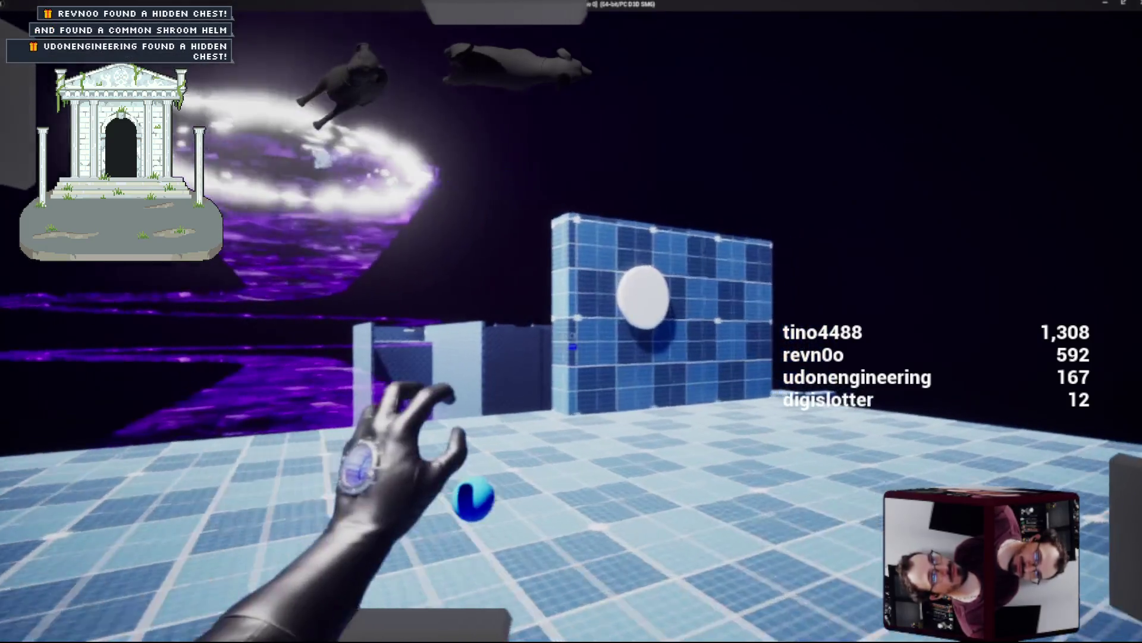
left_click(571, 321)
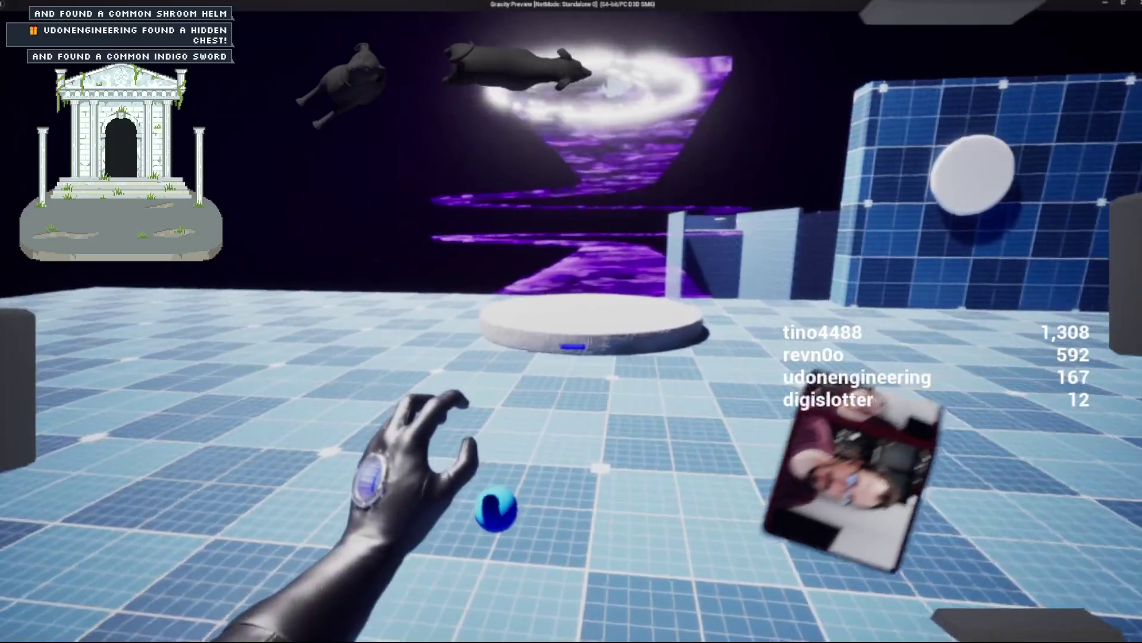
left_click(572, 321)
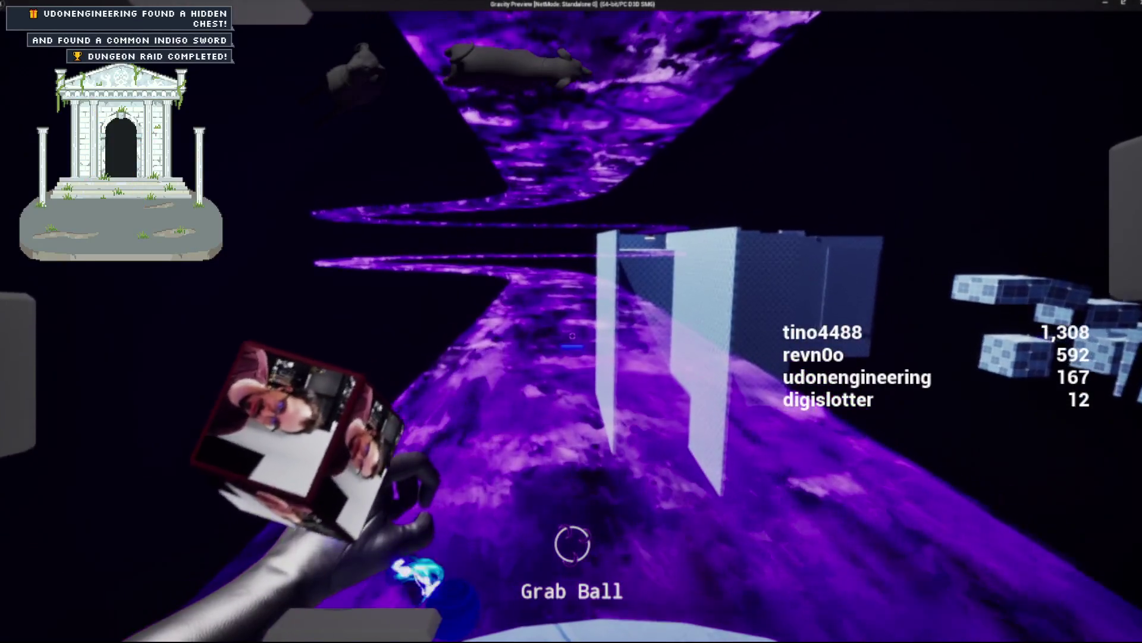
left_click(572, 336)
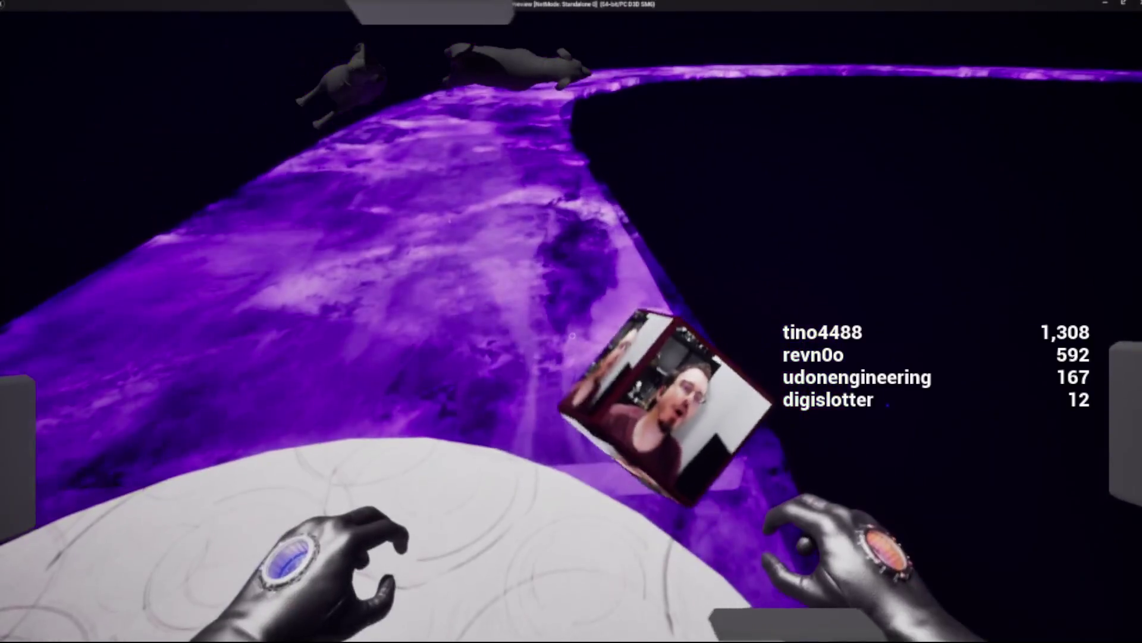
Step: Exit the preview, switch the editor to Selection Mode, and launch a fresh play session
key("Escape")
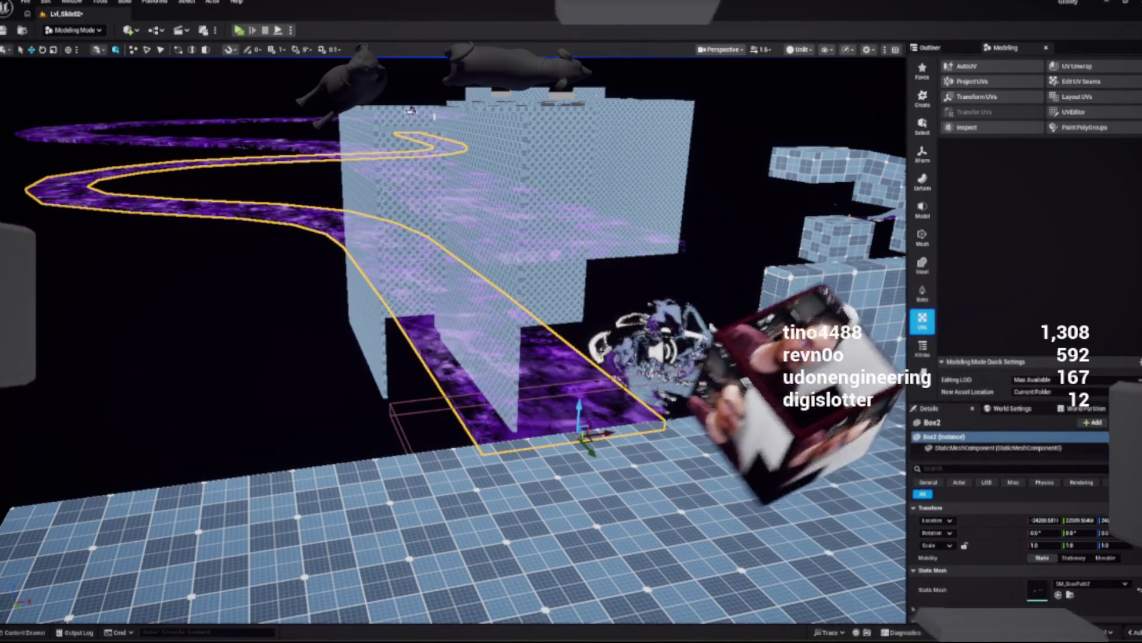
left_click(77, 45)
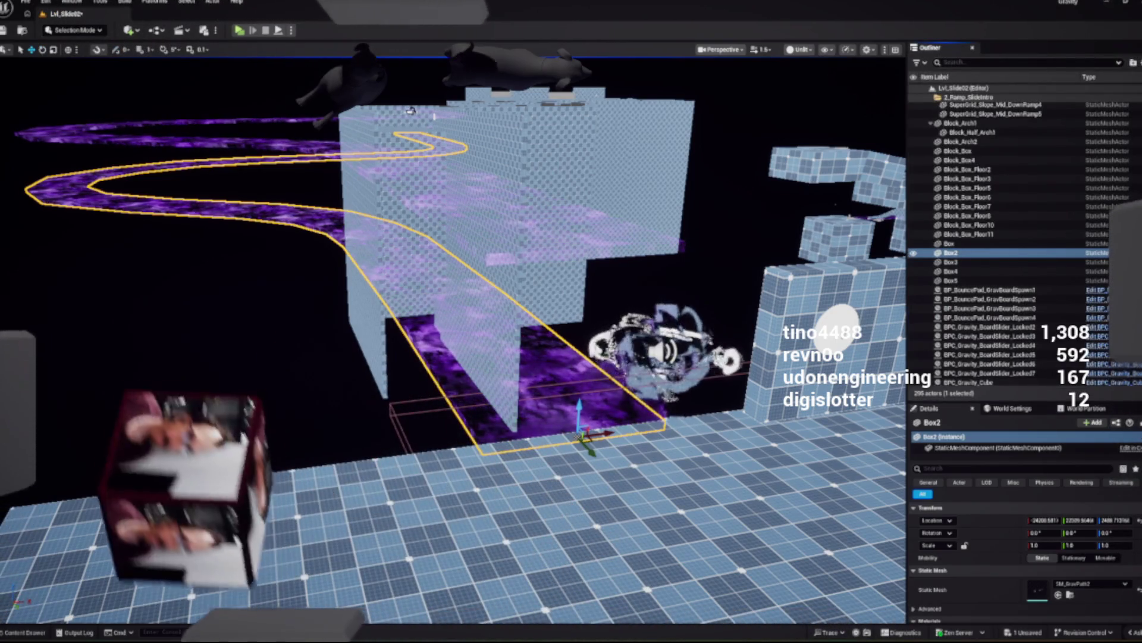
left_click(239, 30)
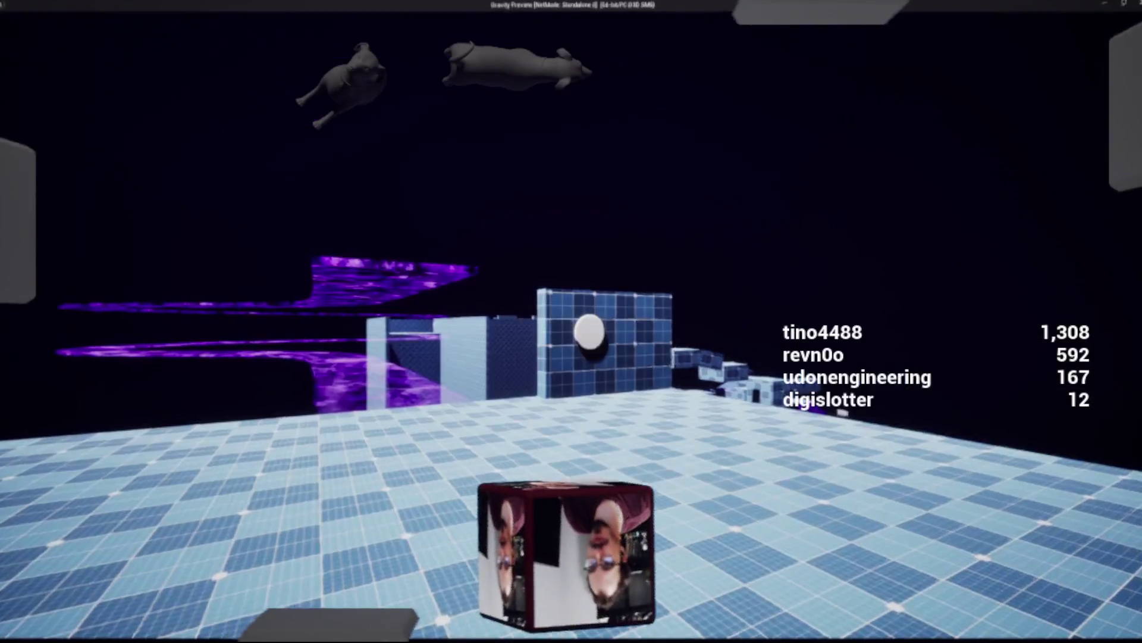
Step: Walk down the purple gravity ramp toward the light-blue walls, then stop the preview
key("w")
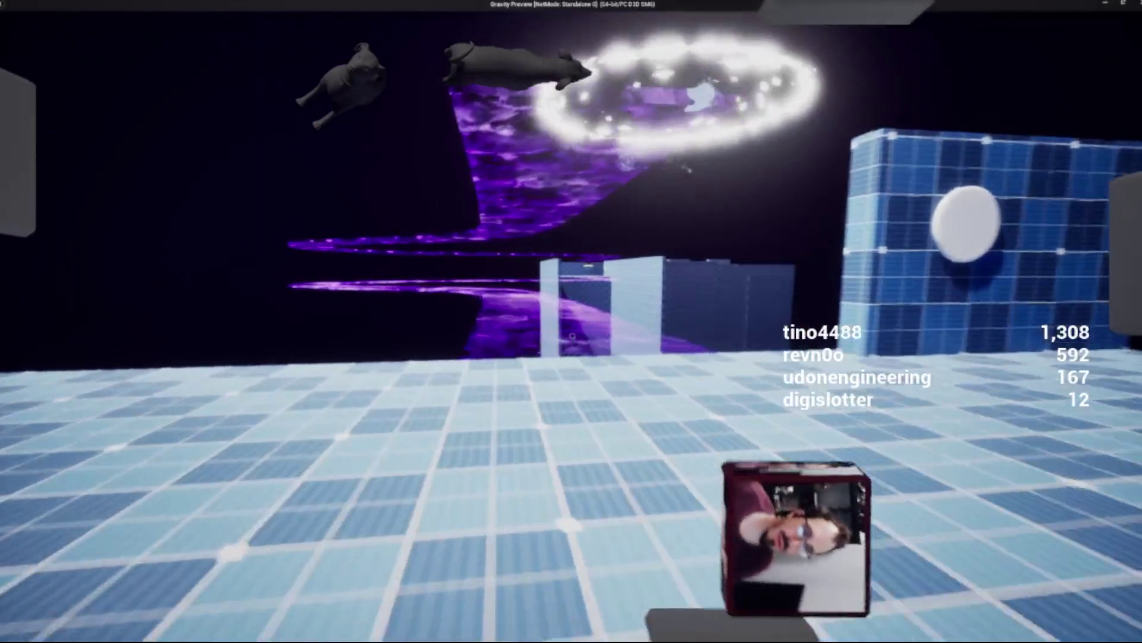
key("w")
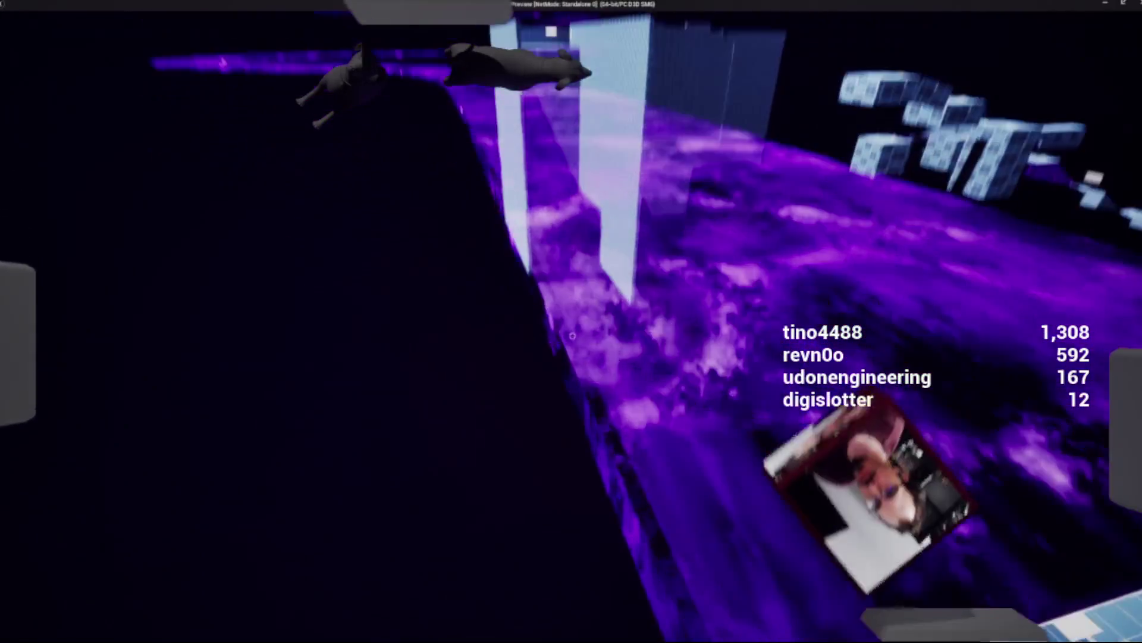
key("w")
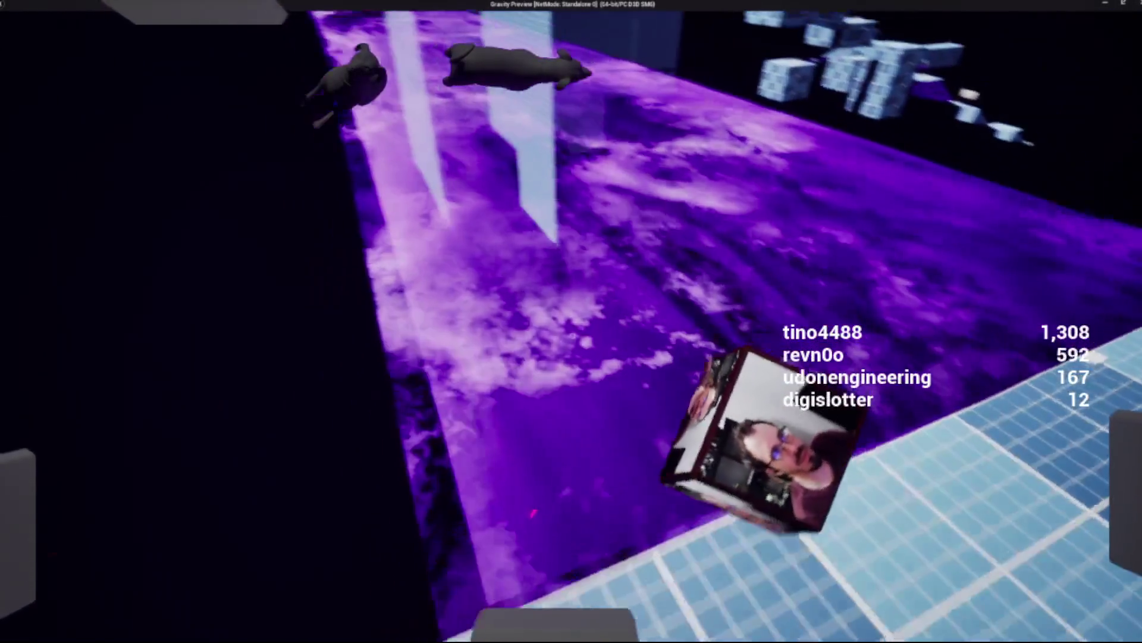
key("w")
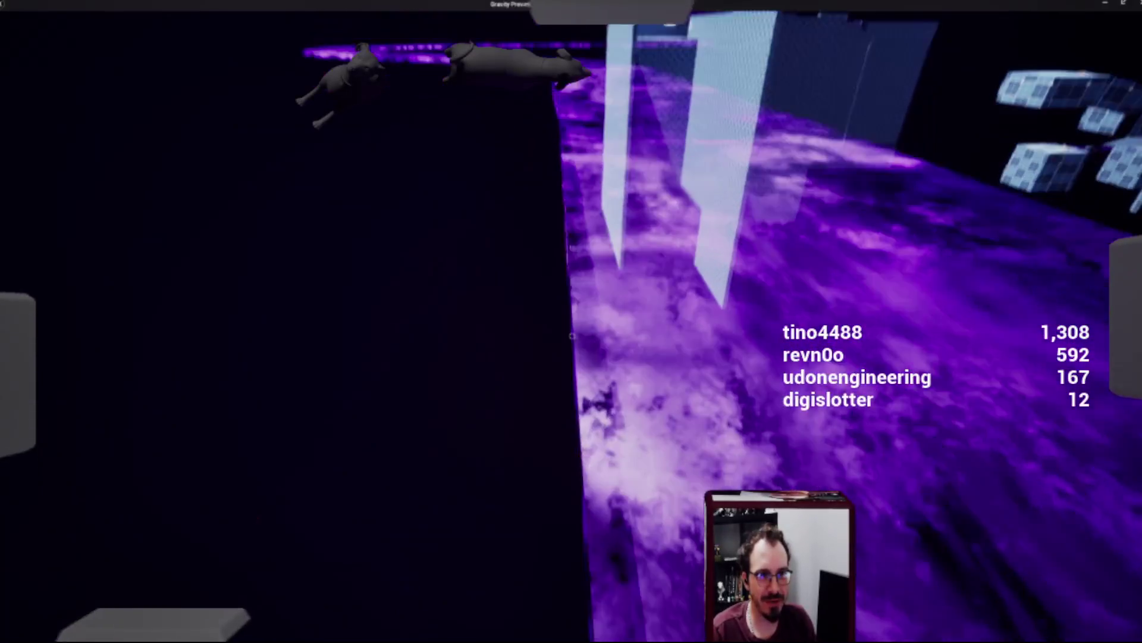
key("Escape")
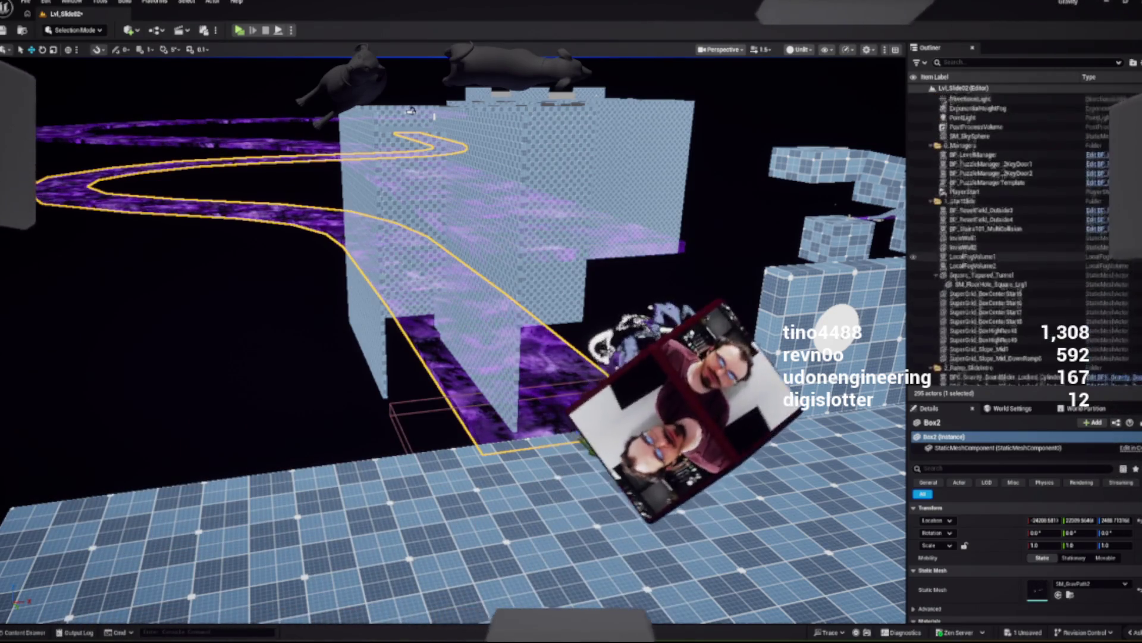
Step: Find BP_SpineMeshSegments1 in the Outliner and delete it, leaving 294 actors
scroll(1023, 238, "down", 10)
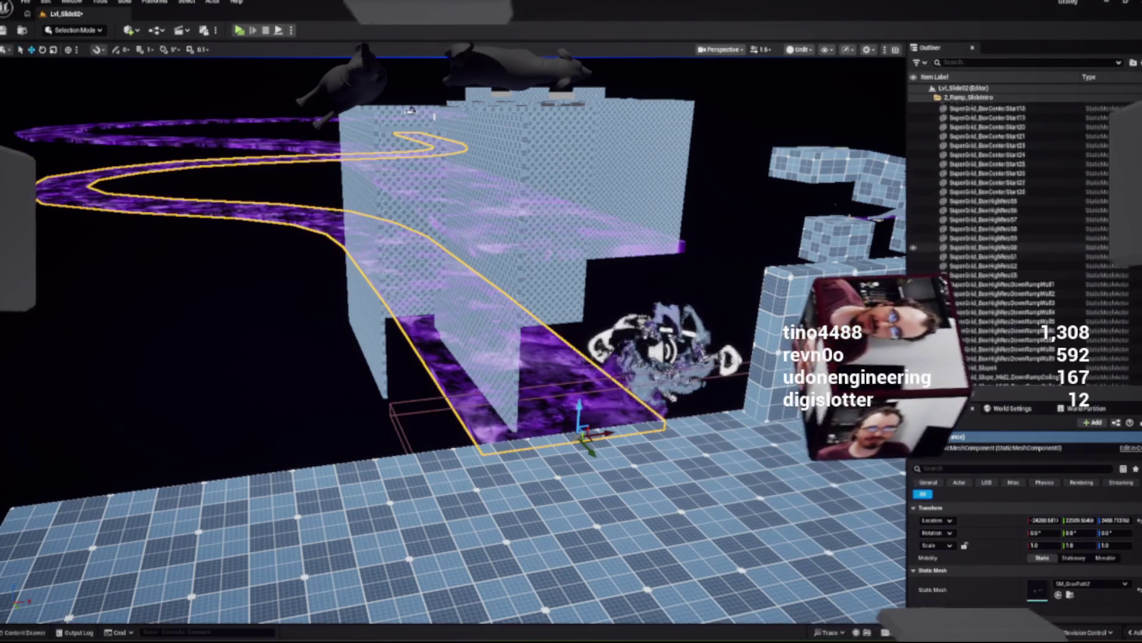
scroll(1023, 238, "down", 10)
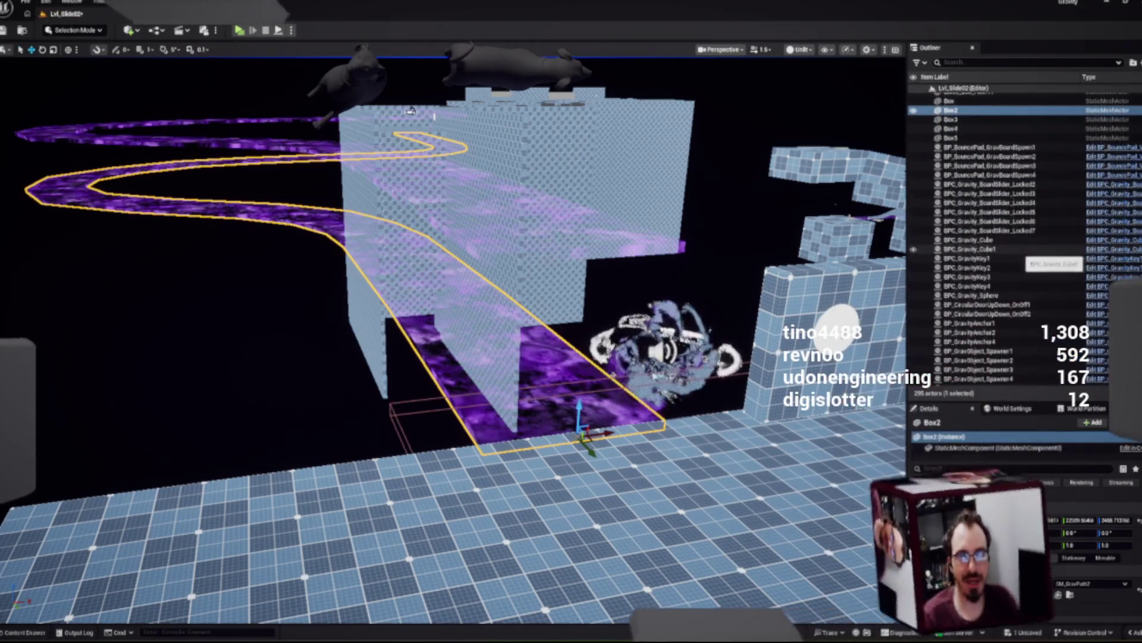
scroll(1012, 238, "down", 8)
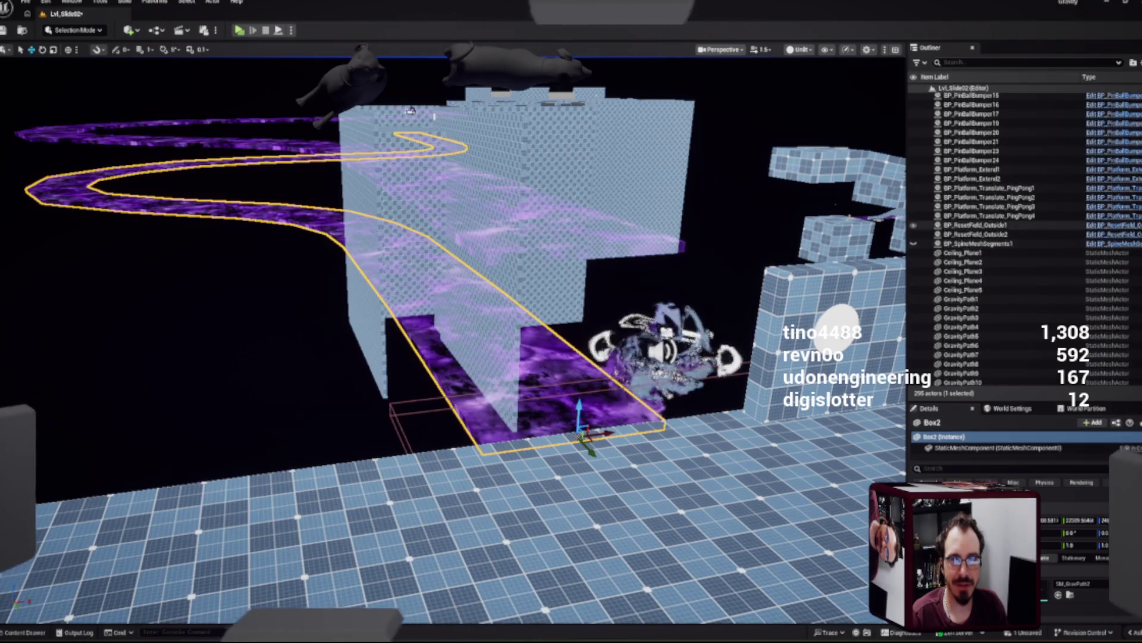
key("Delete")
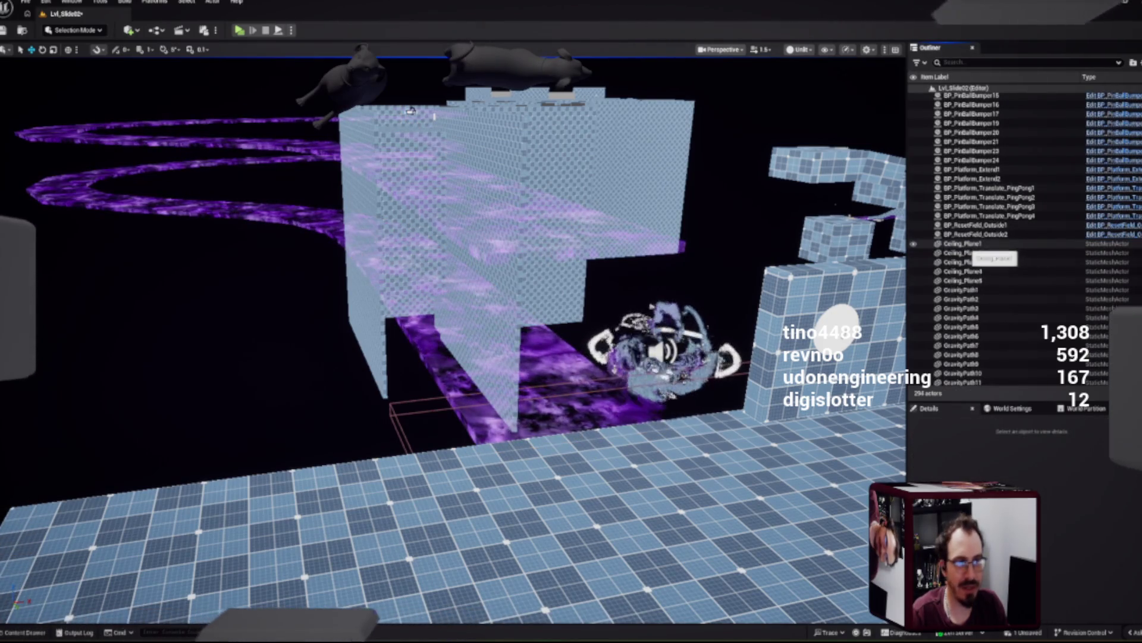
key("a")
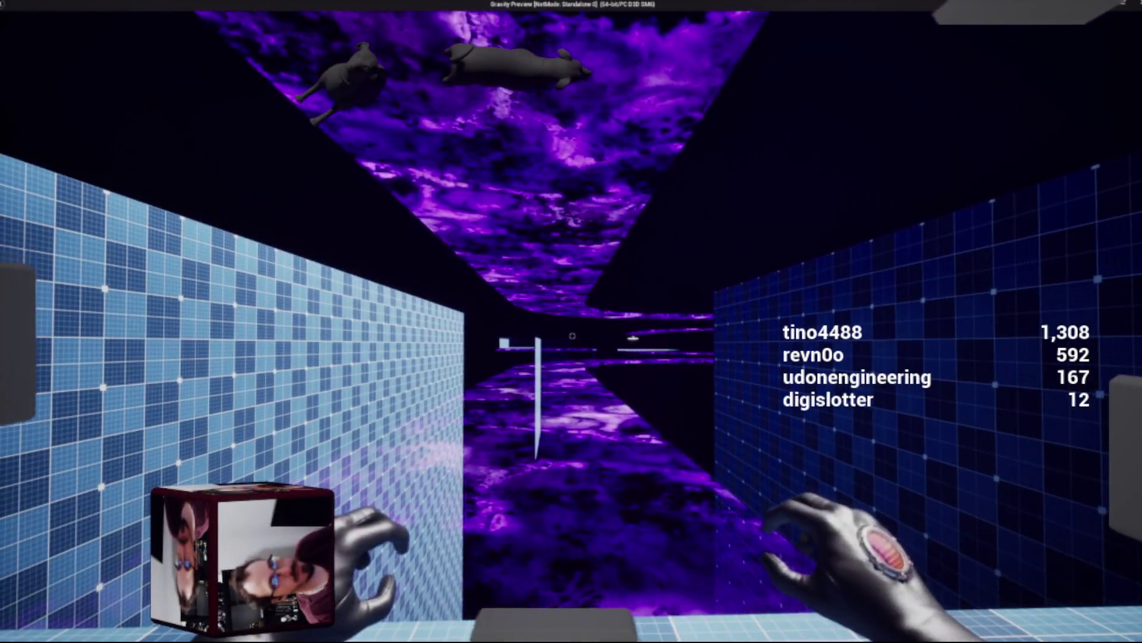
key("Escape")
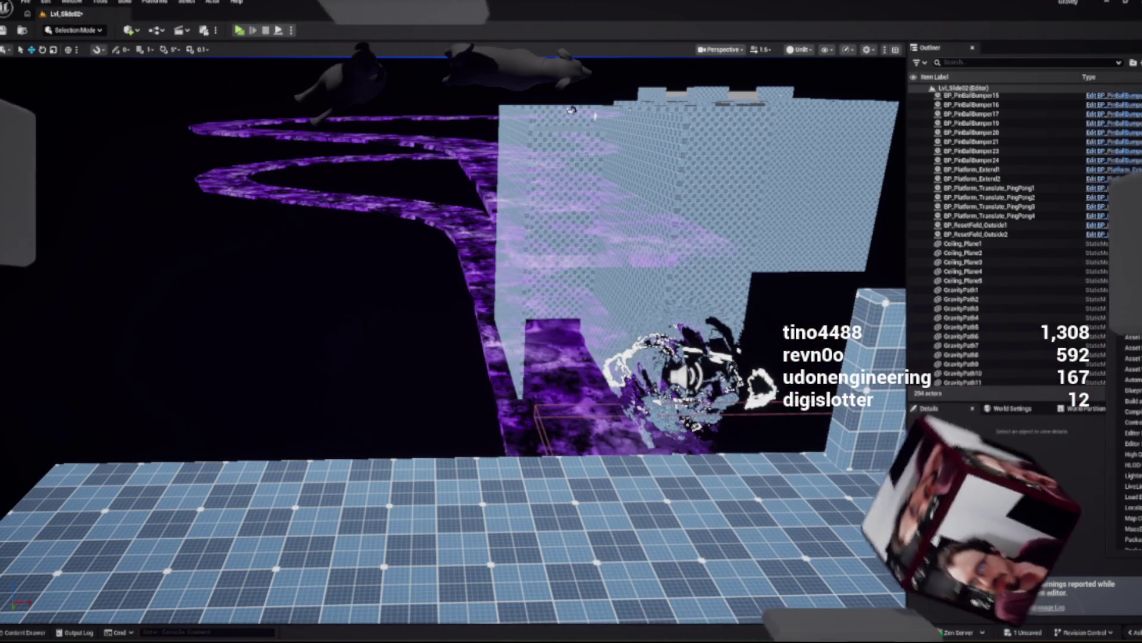
Step: Review the play warnings in the Message Log, then close it
left_click(1039, 607)
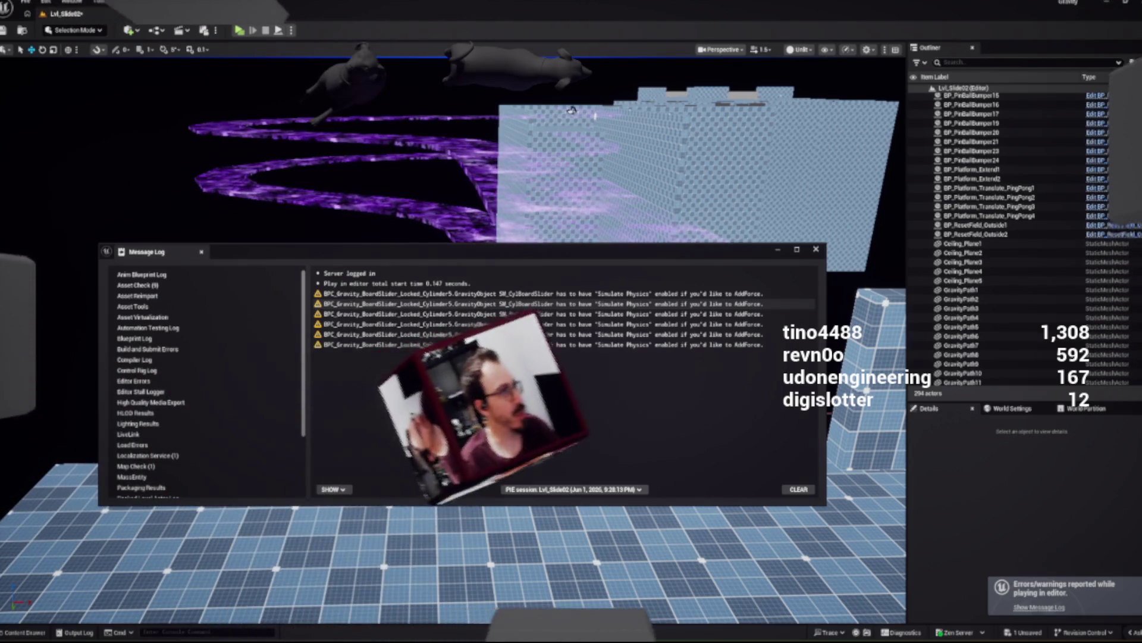
key("alt+F4")
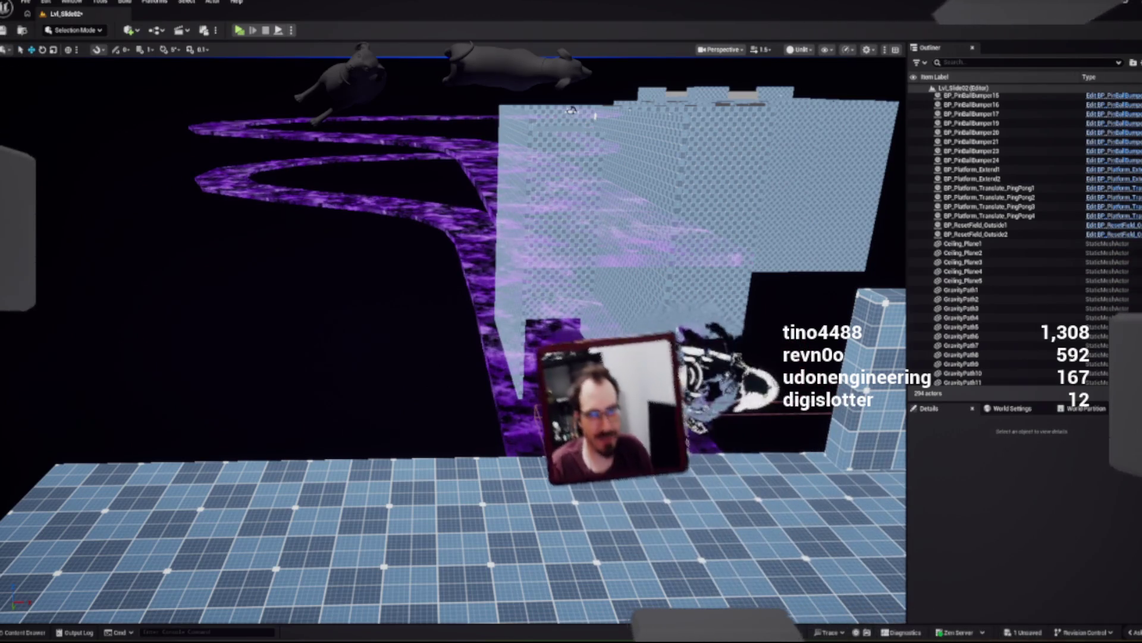
key("d")
key("a")
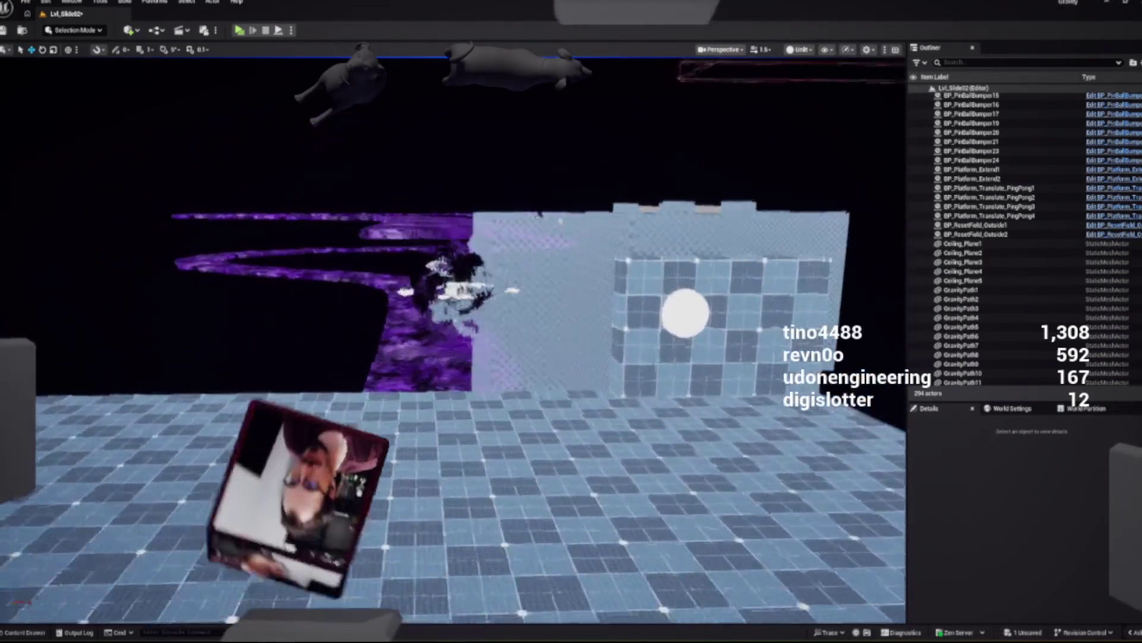
Step: Fly to the purple path and undo the deletion to restore BP_SpineMeshSegments1
key("w")
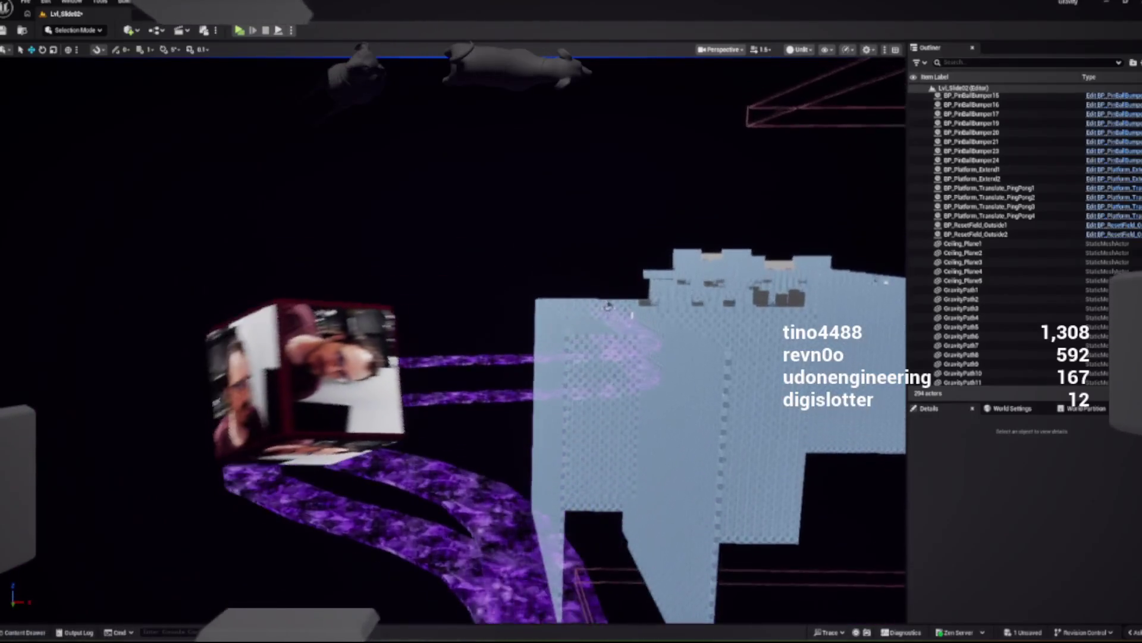
key("w")
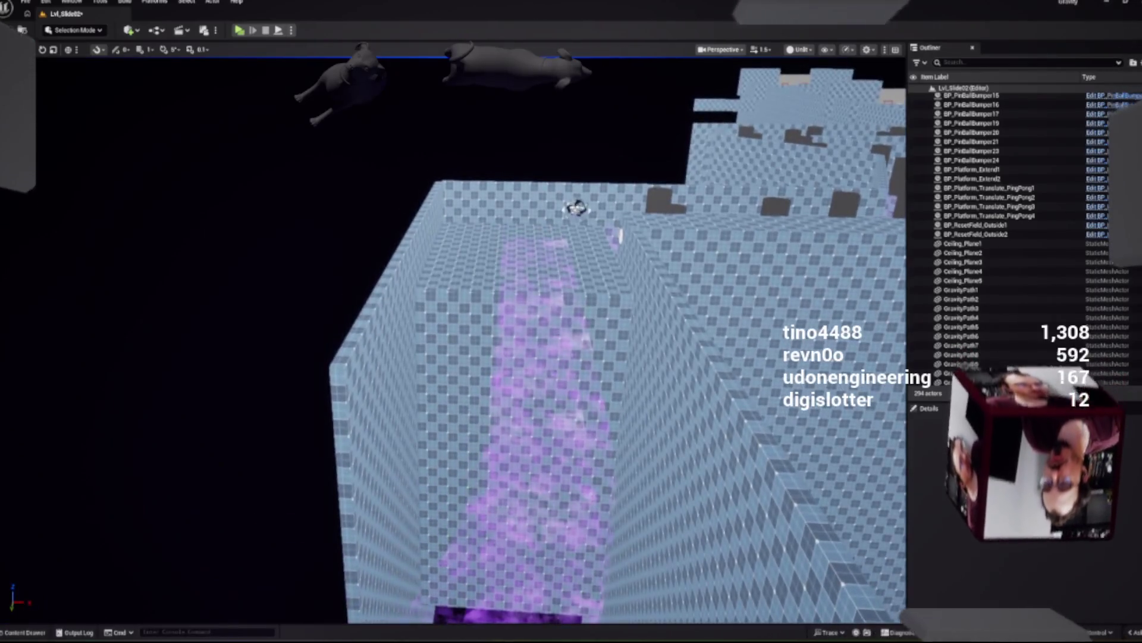
key("w")
key("w")
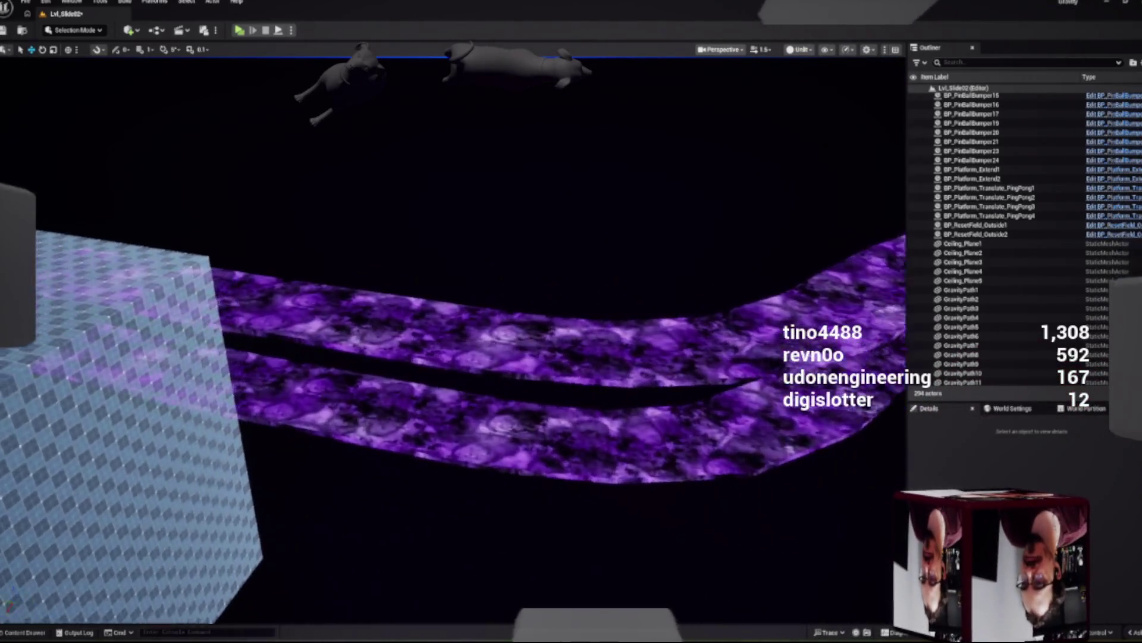
key("w")
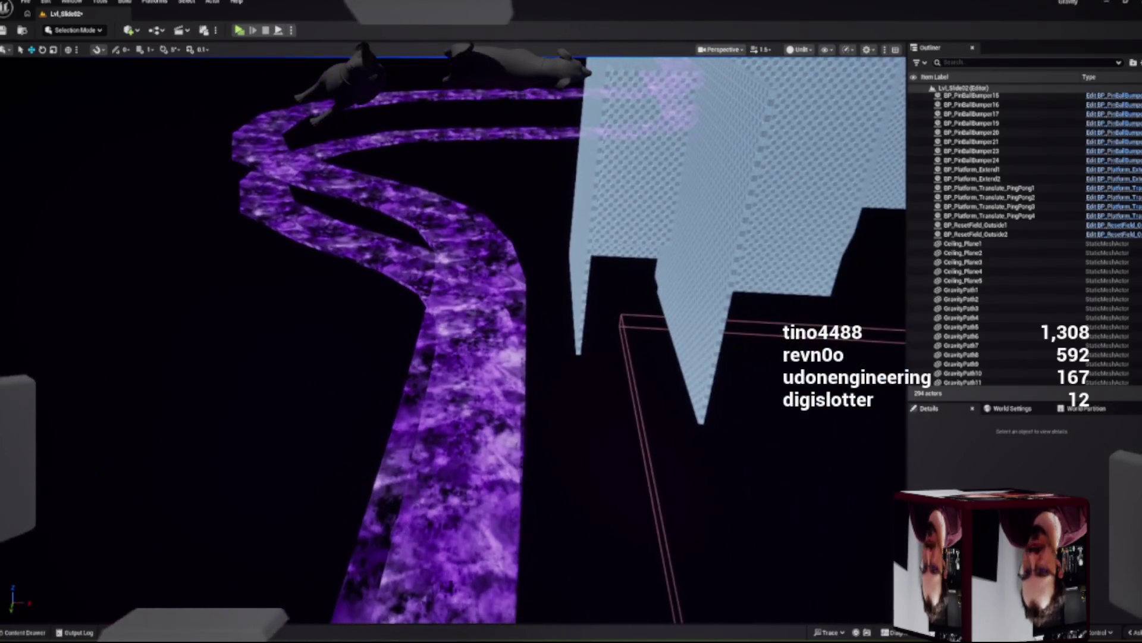
key("ctrl+z")
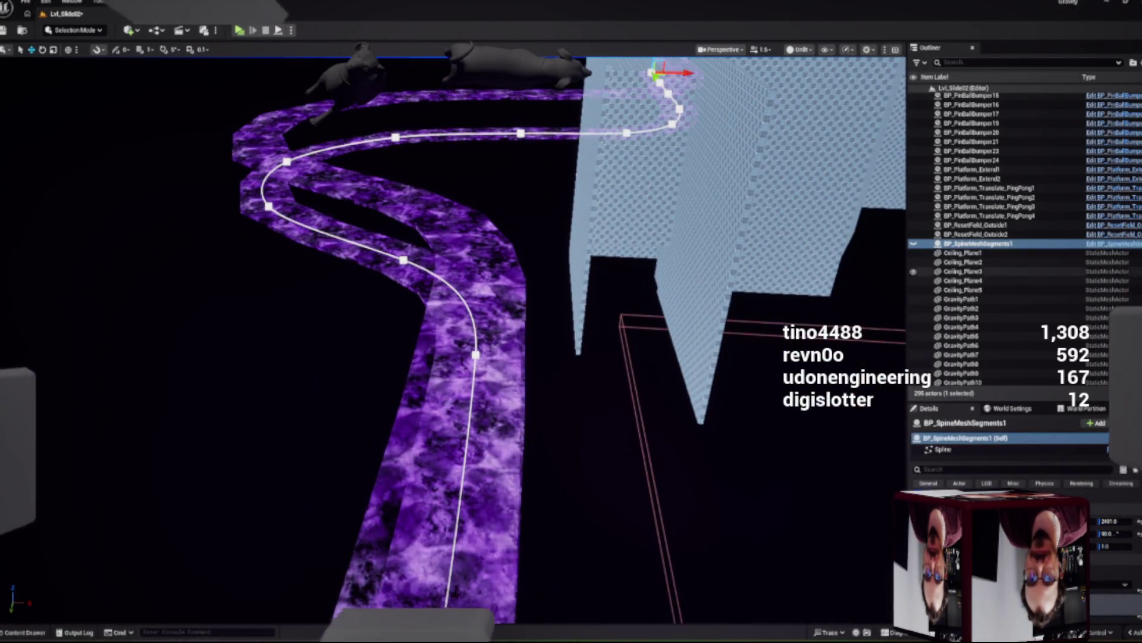
Step: Select BP_SpineMeshSegments1 in the Outliner and fly the view to the path's lower end
left_click(978, 243)
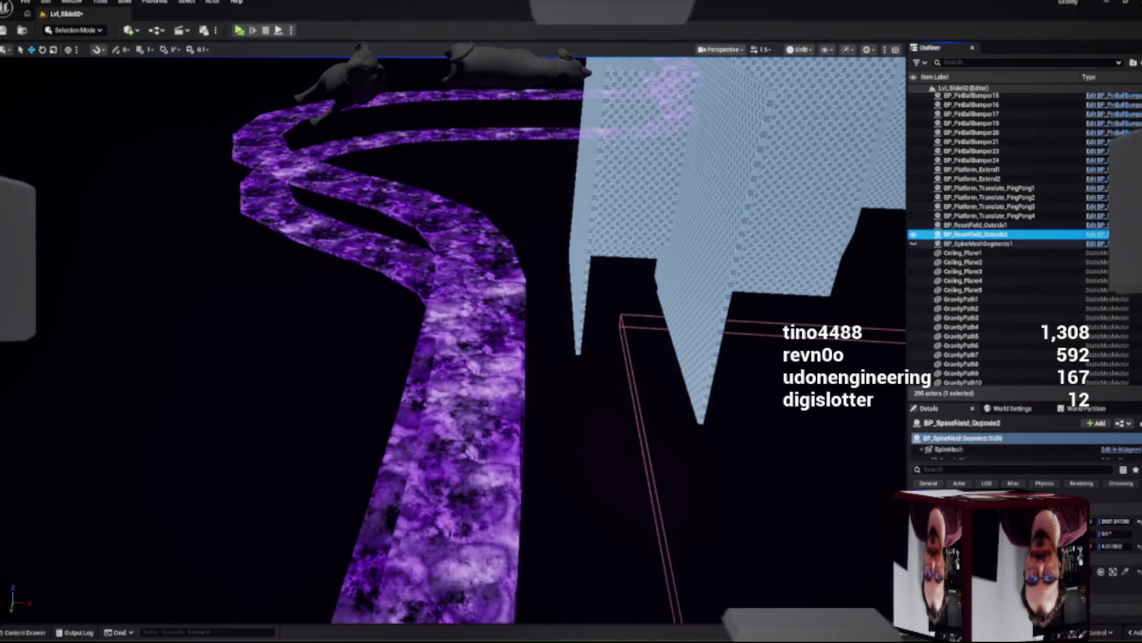
key("w")
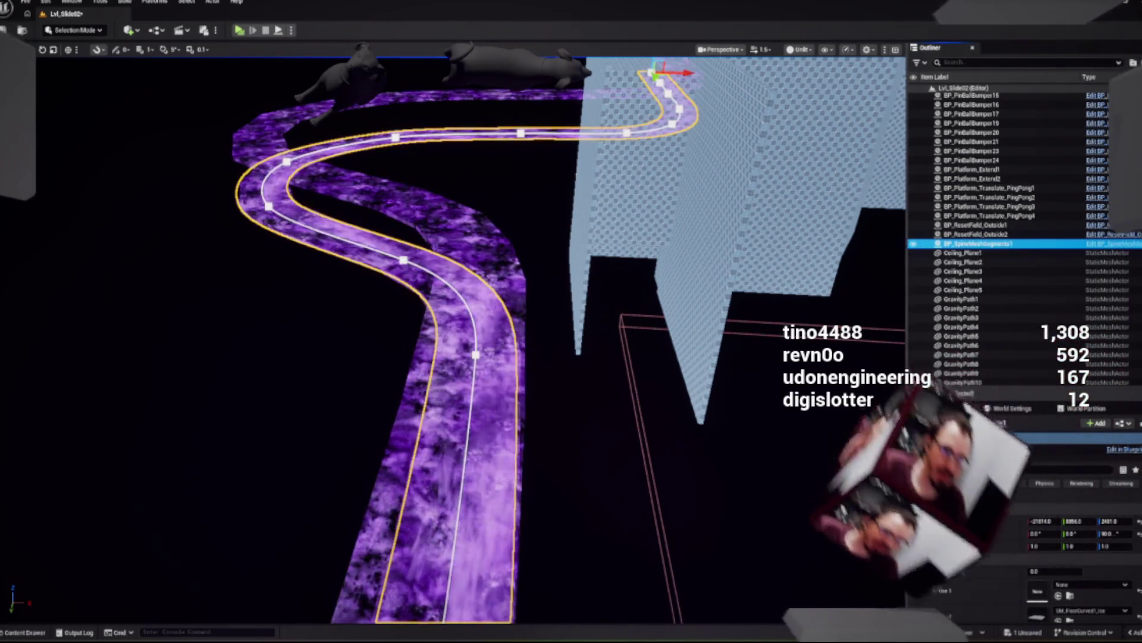
key("w")
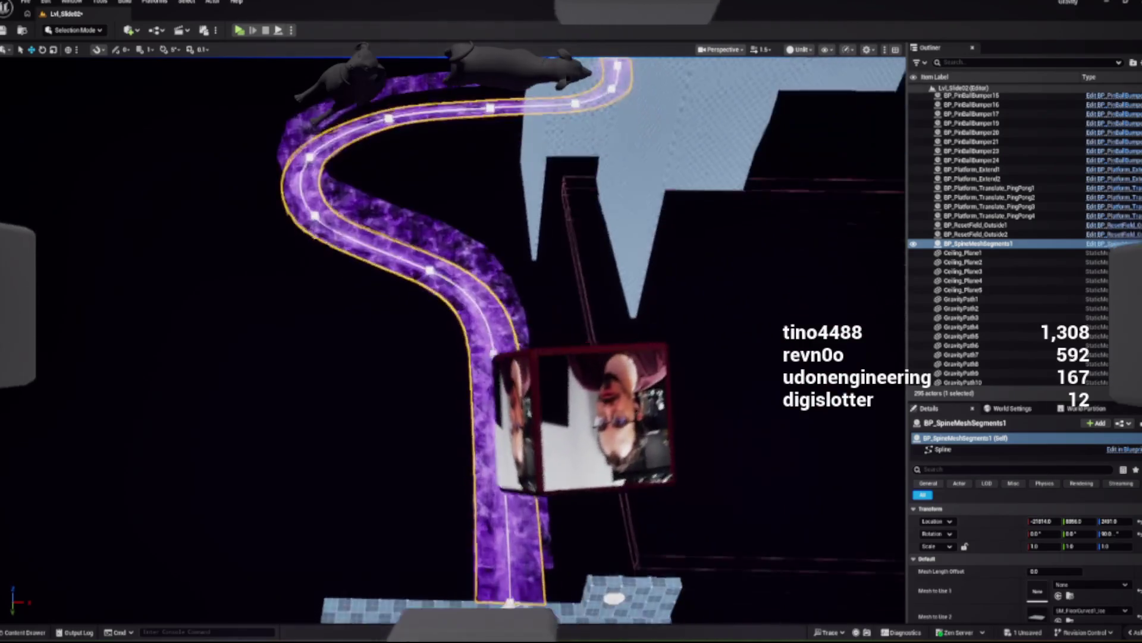
key("w")
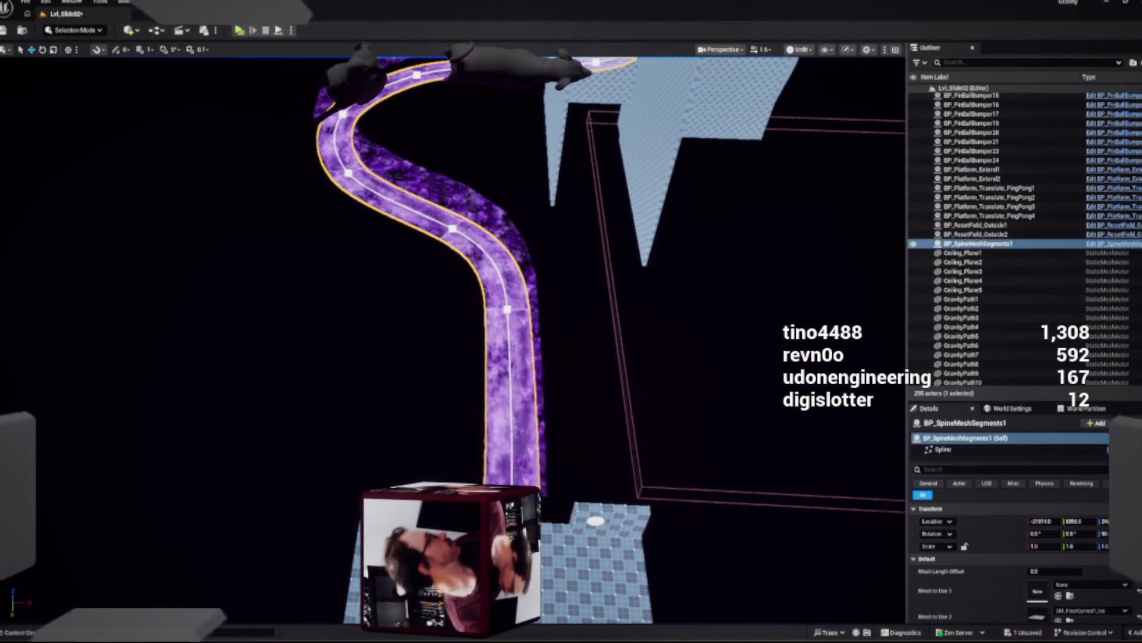
key("w")
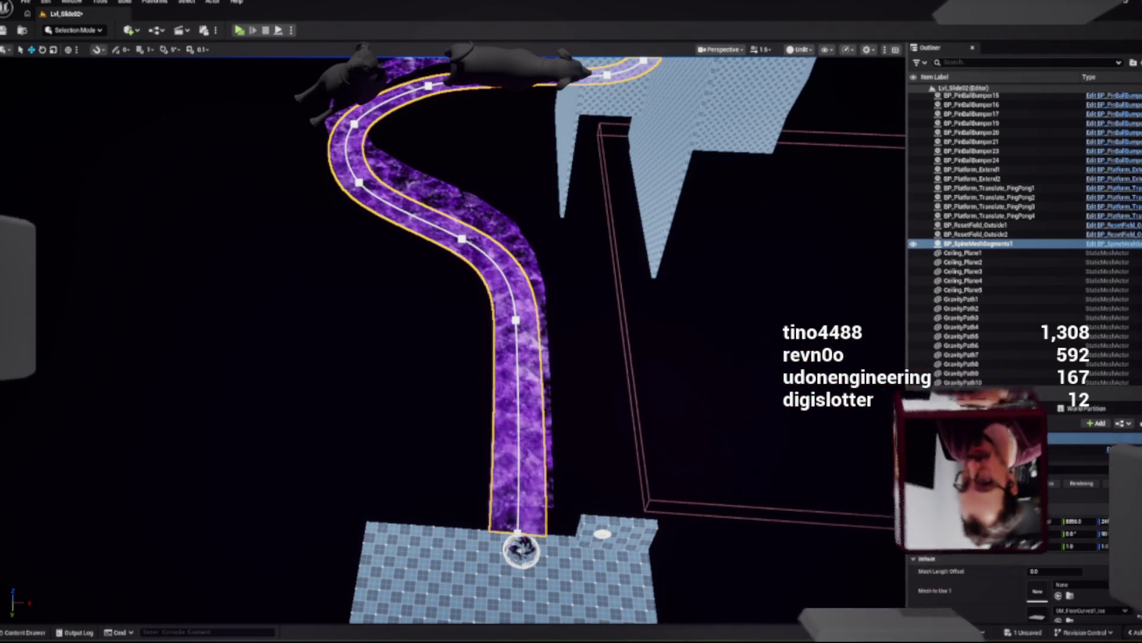
Step: Drag the spline actor along X to about -22993.8, then select one of its spline points
scroll(453, 297, "up", 3)
scroll(536, 297, "down", 5)
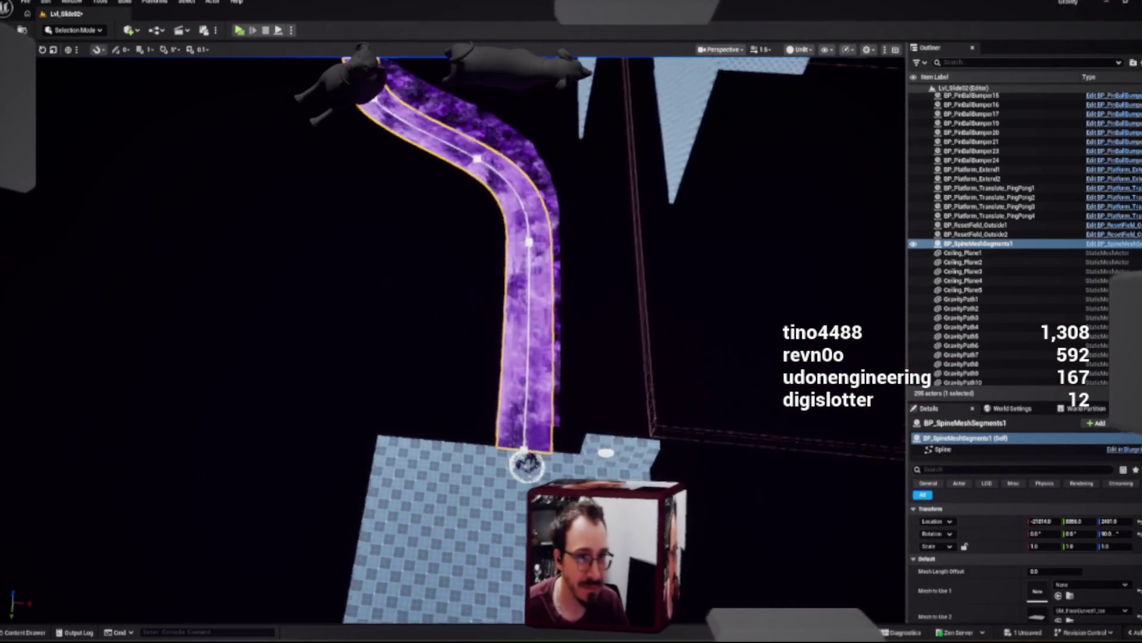
left_click_drag(622, 132, 590, 133)
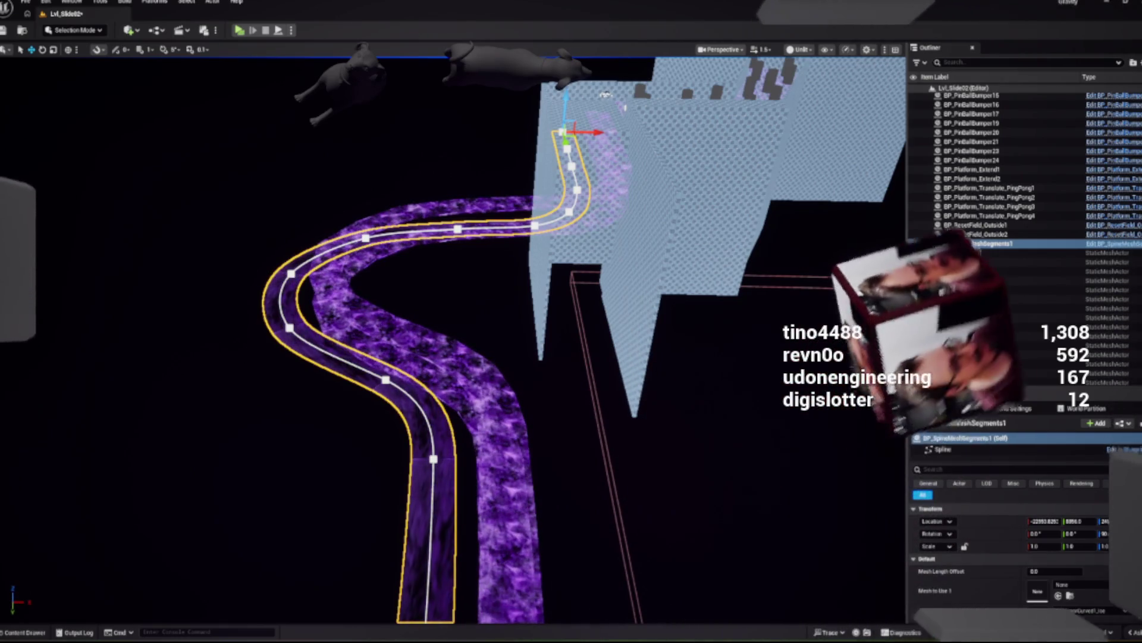
scroll(452, 345, "up", 3)
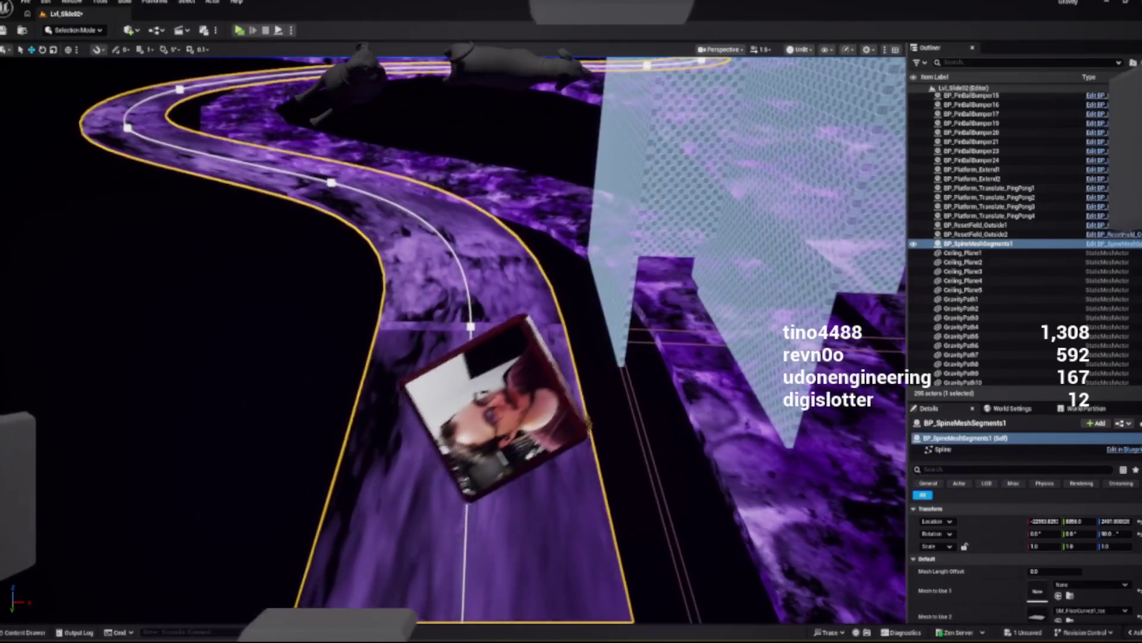
left_click(331, 181)
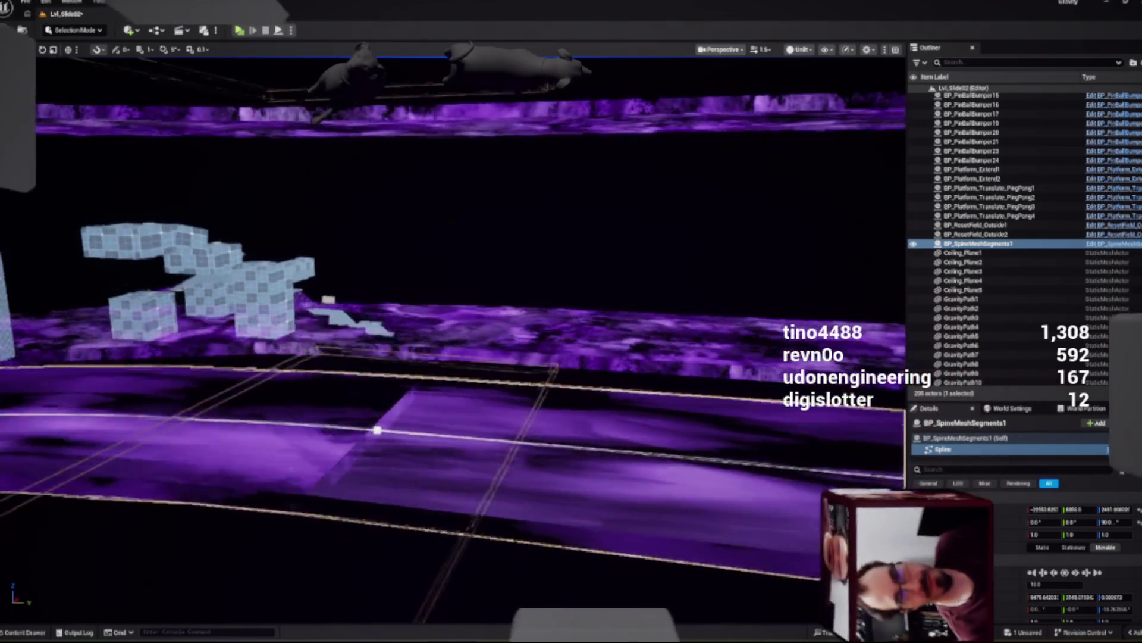
Step: Frame the spline mesh and move the view in along the curved purple track
key("f")
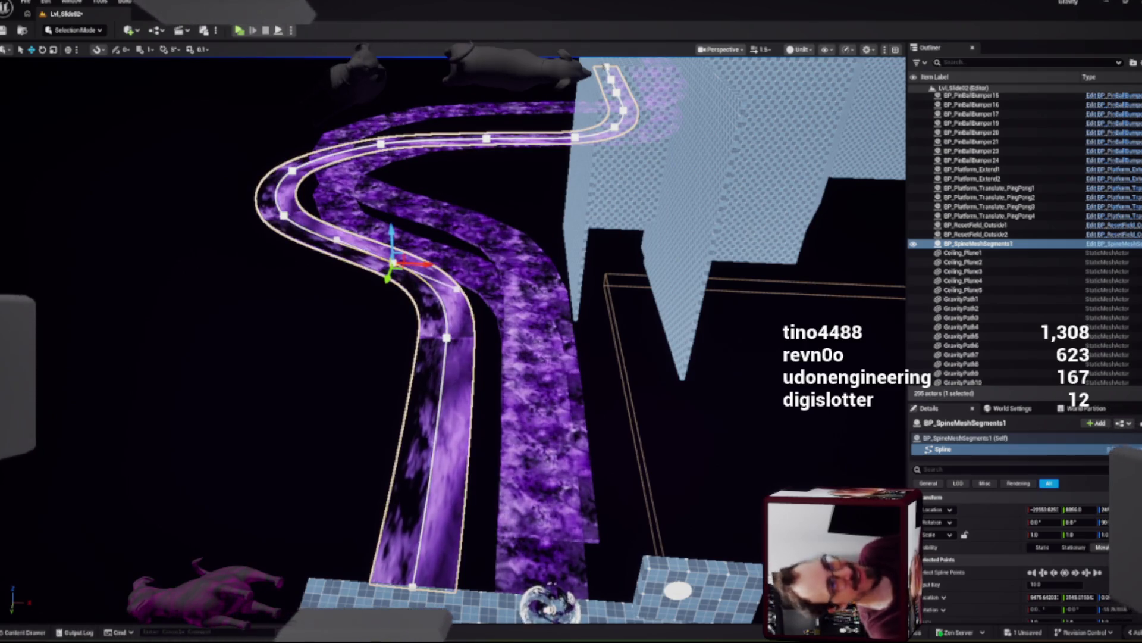
left_click_drag(452, 333, 952, 333)
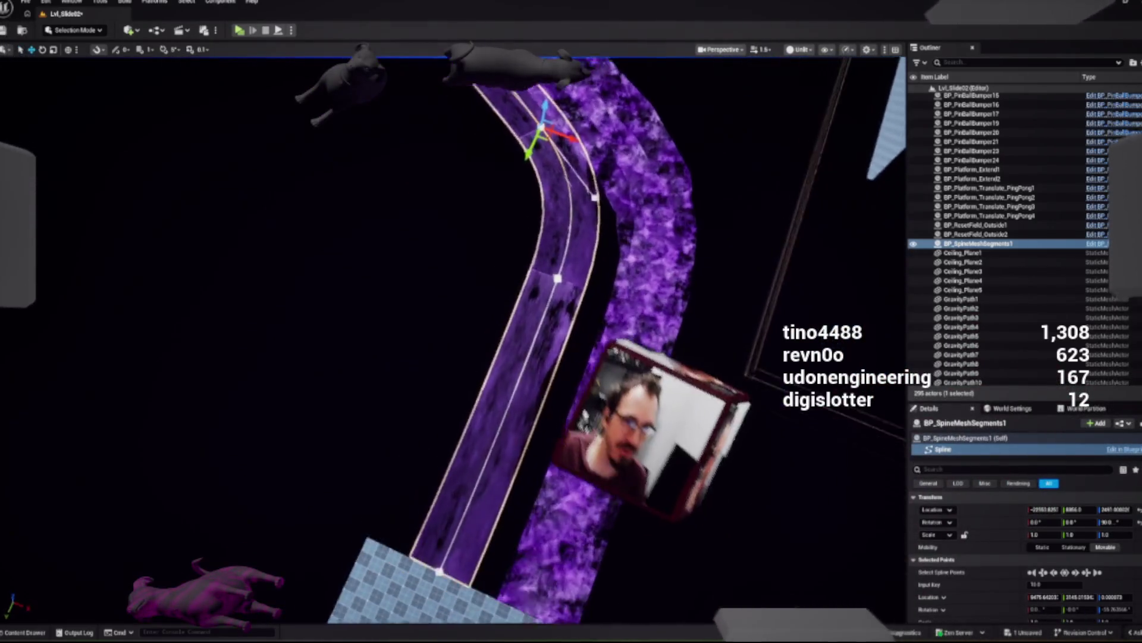
left_click_drag(452, 333, 500, 333)
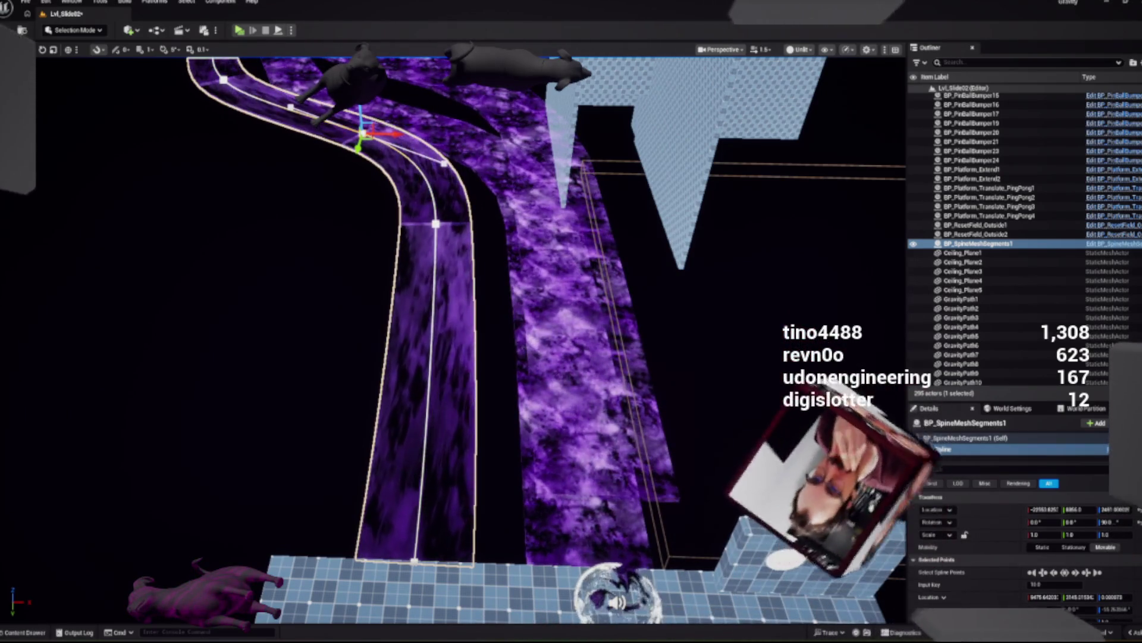
left_click_drag(500, 333, 571, 333)
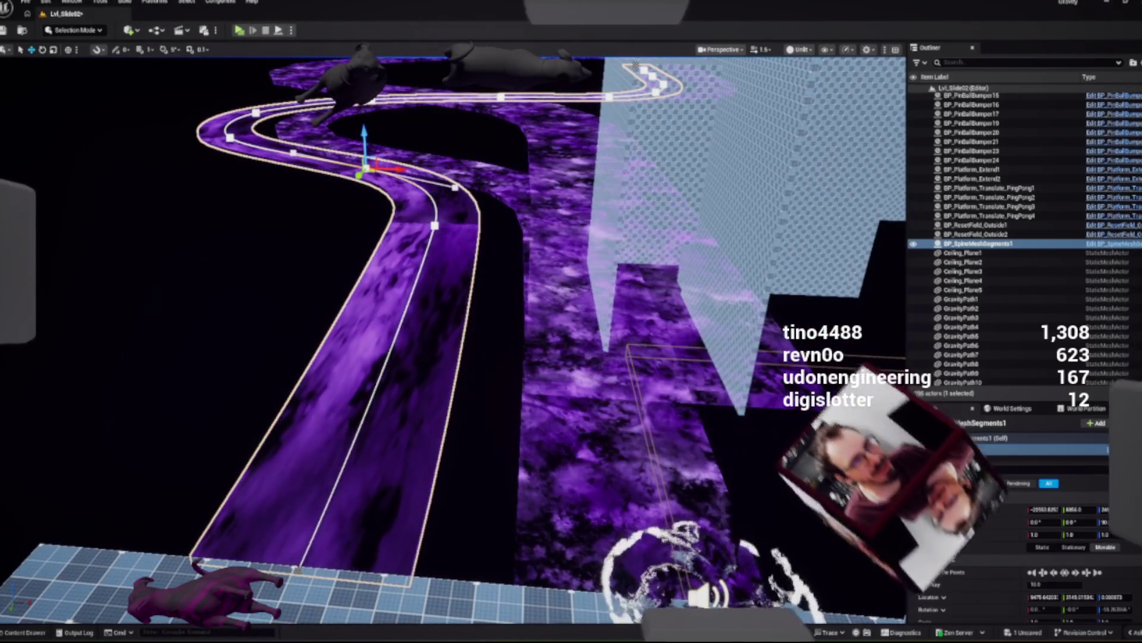
mouse_move(571, 333)
left_mouse_down()
mouse_move(630, 333)
mouse_move(506, 321)
mouse_move(506, 274)
left_mouse_up()
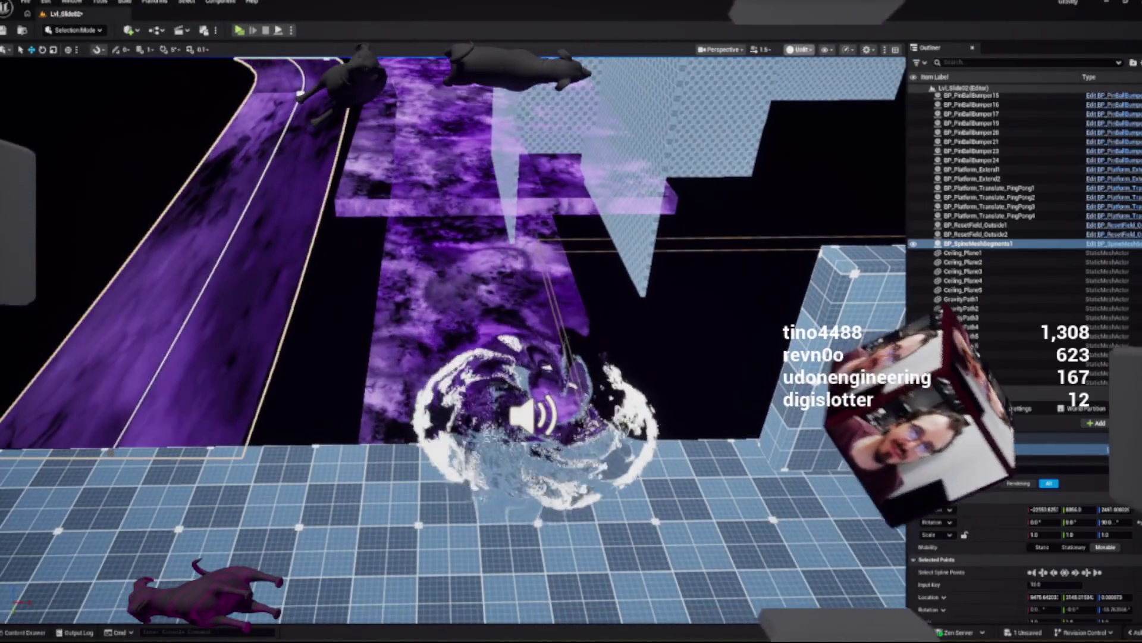
Step: Switch the viewport to Shader Complexity, look over the track, then return to Lit
left_click(799, 49)
mouse_move(844, 173)
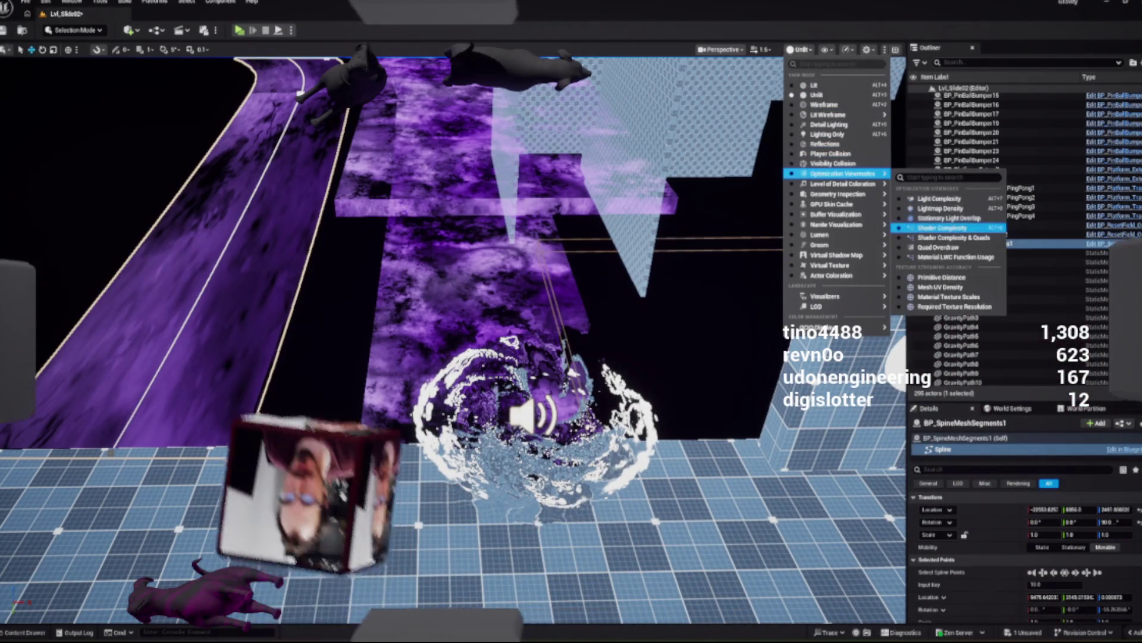
left_click(946, 228)
left_click_drag(449, 339, 449, 340)
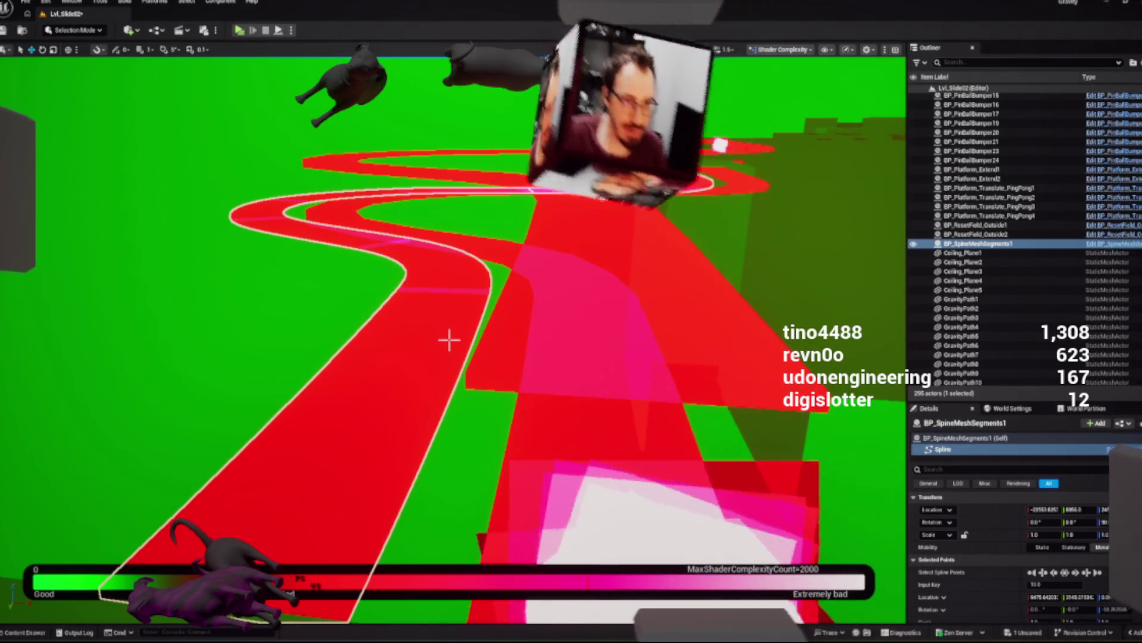
left_click_drag(449, 339, 449, 339)
left_click(781, 49)
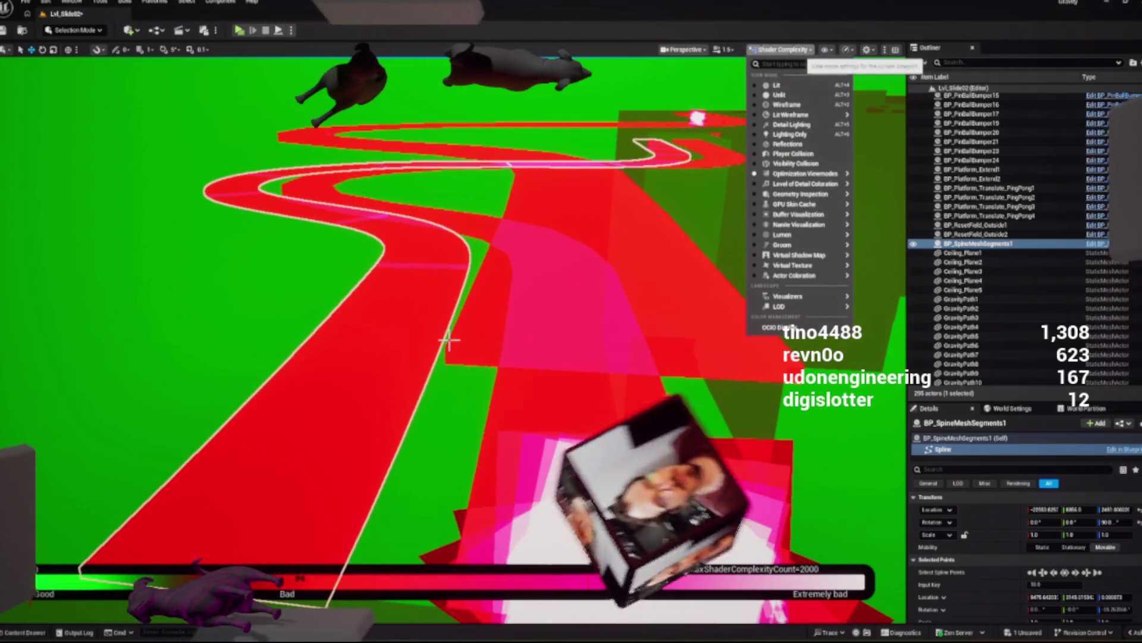
left_click(780, 85)
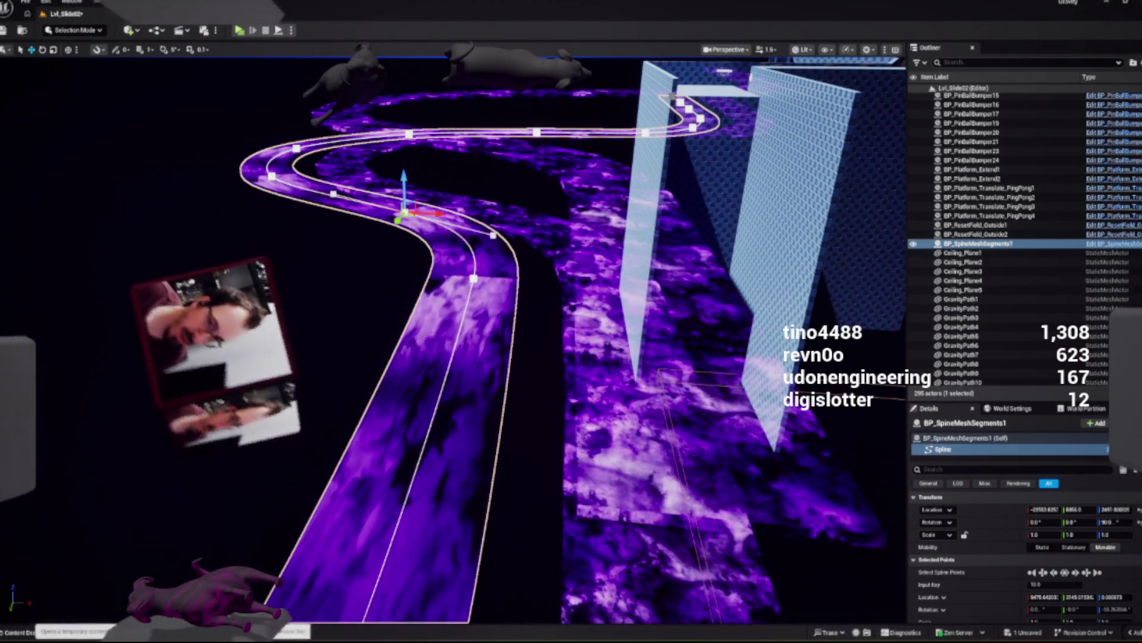
Step: Browse the Content Drawer to SplineTool > Wall_Mesh to find SM_WallCurved1
key("ctrl+space")
key("ctrl+space")
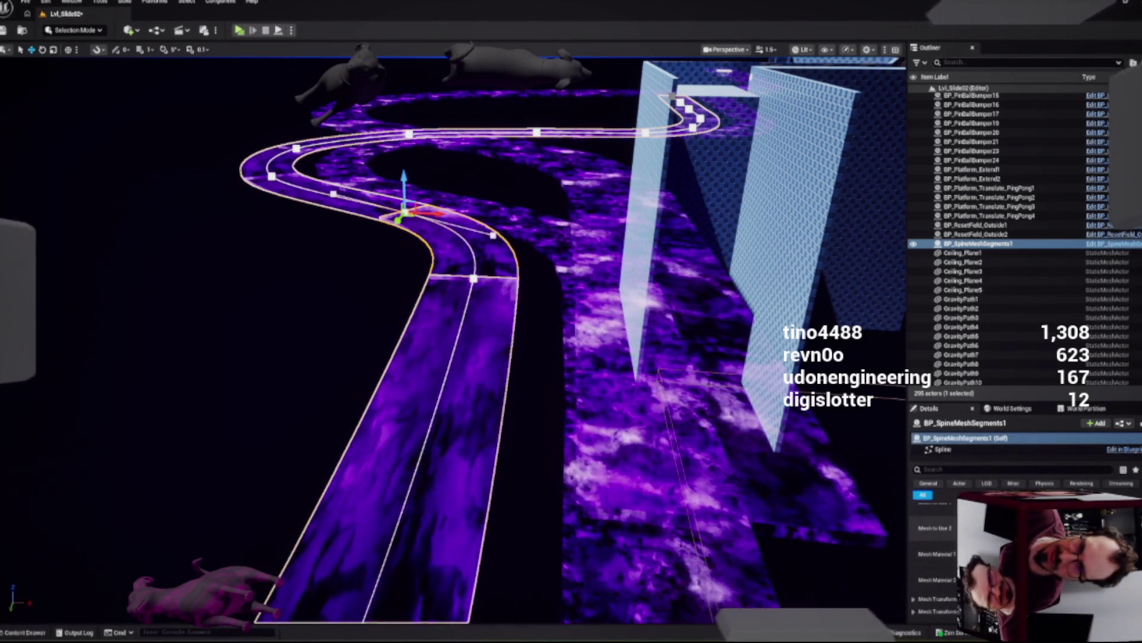
key("ctrl+b")
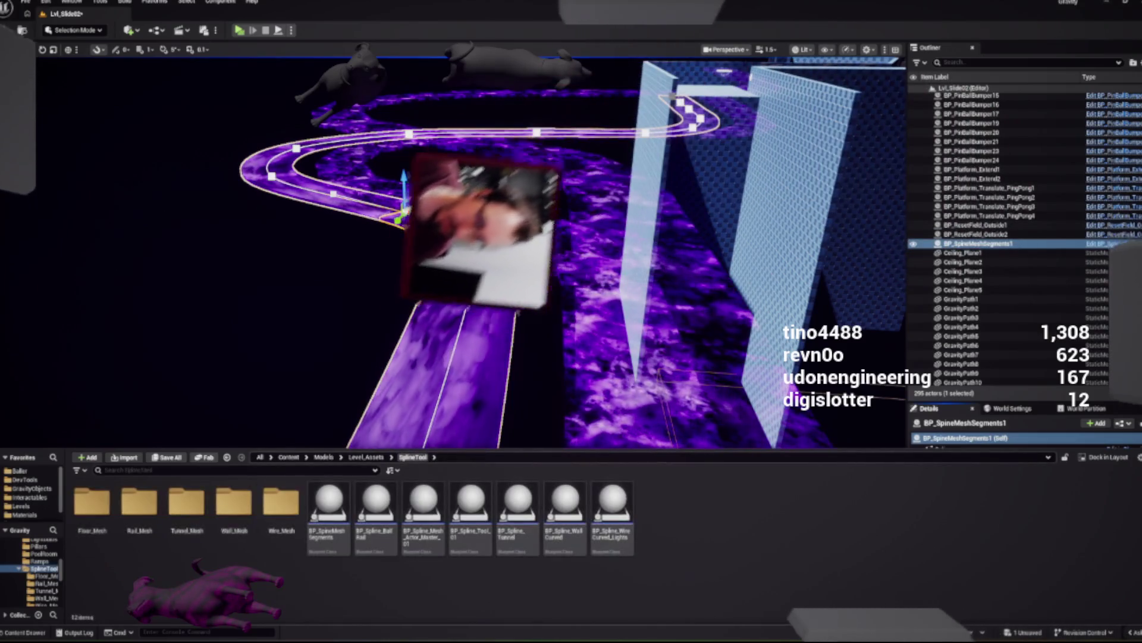
double_click(234, 503)
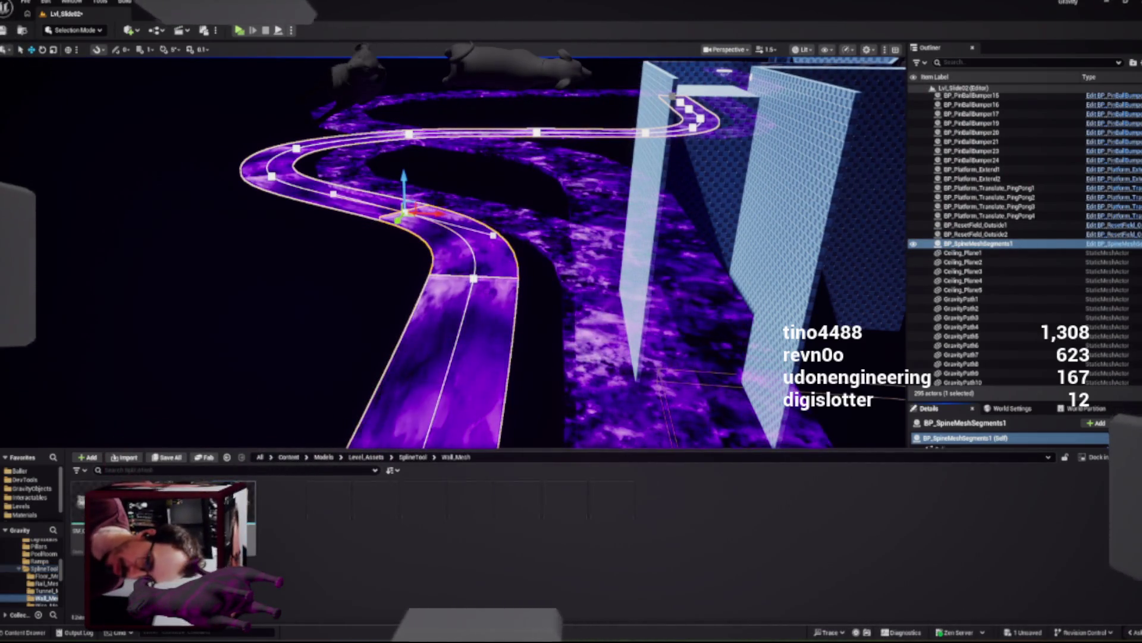
mouse_move(234, 503)
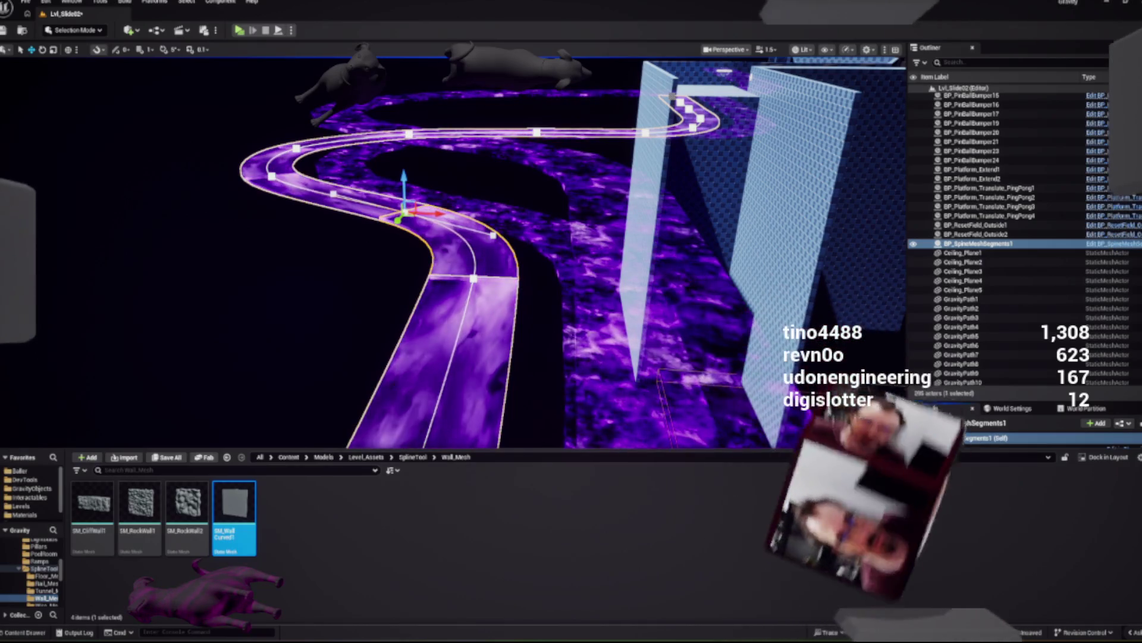
key("ctrl+space")
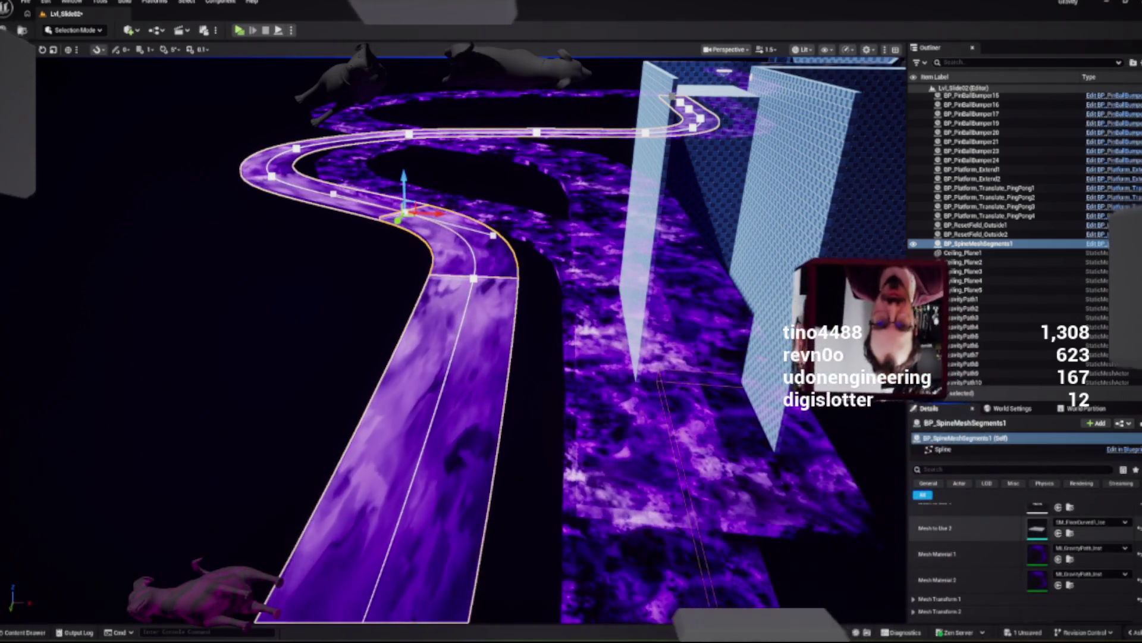
Step: Assign SM_WallCurved1 as Mesh to Use and view the new tall curved walls
key("ctrl+z")
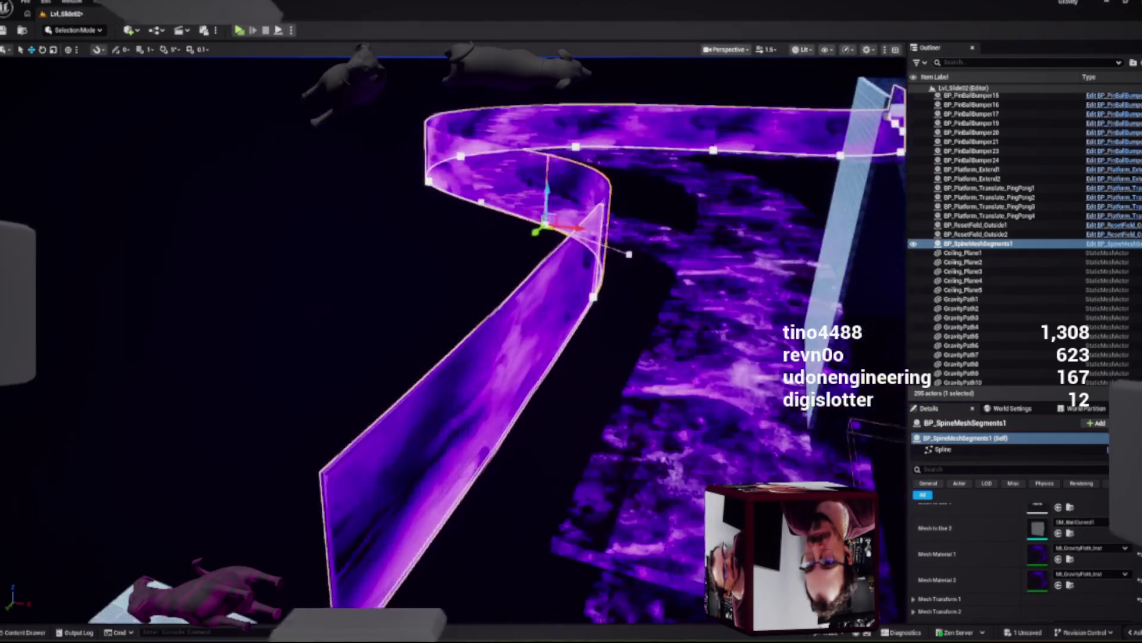
key("d")
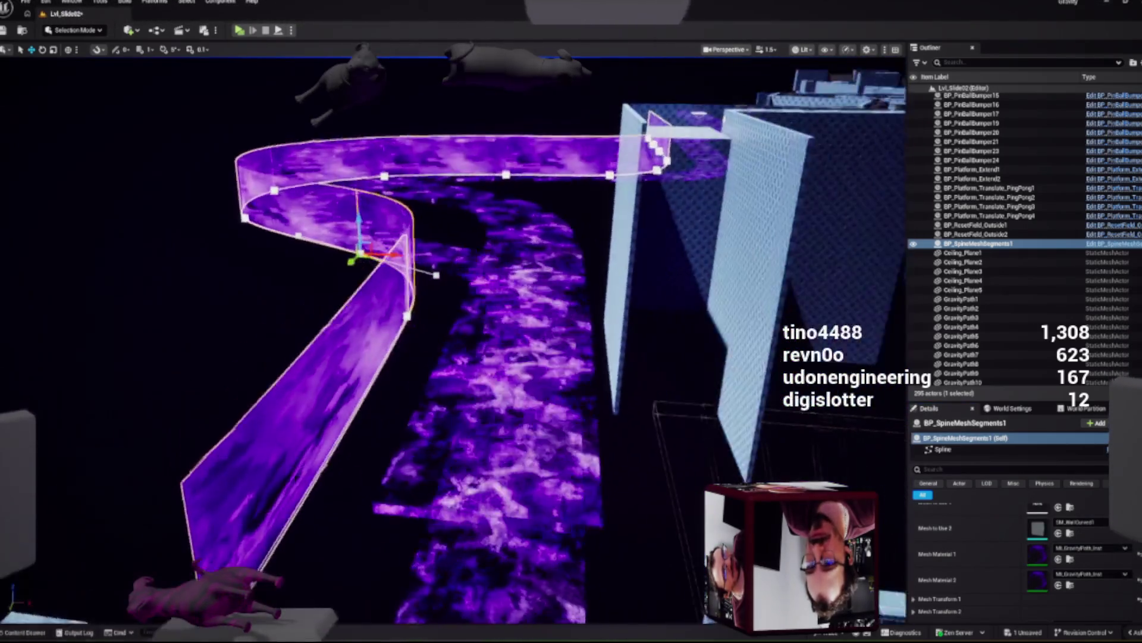
key("d")
key("a")
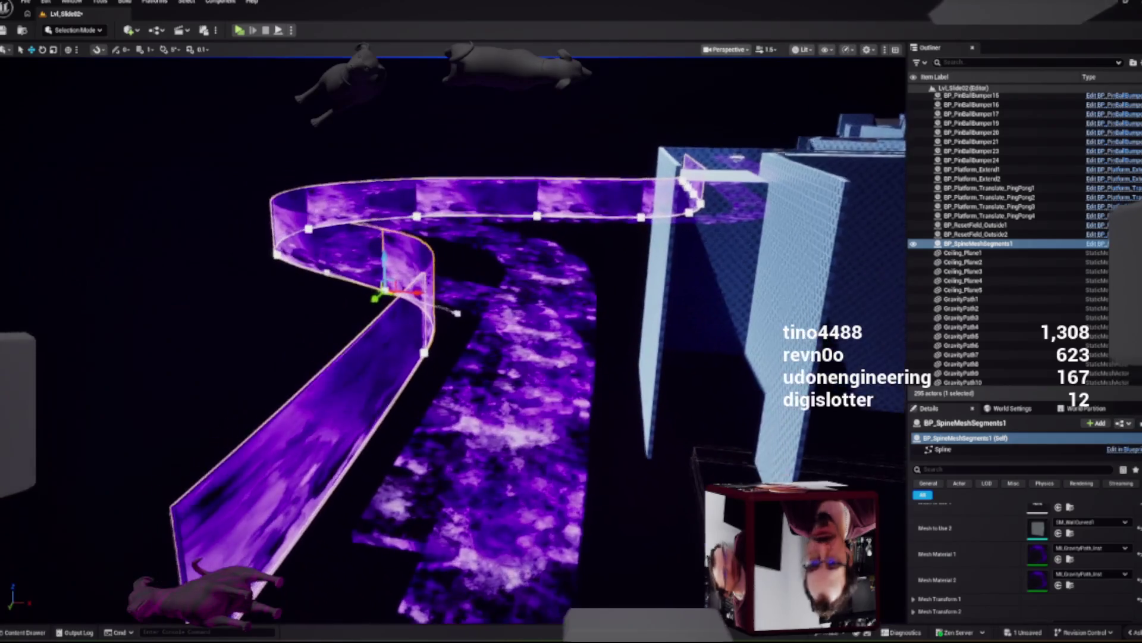
key("w")
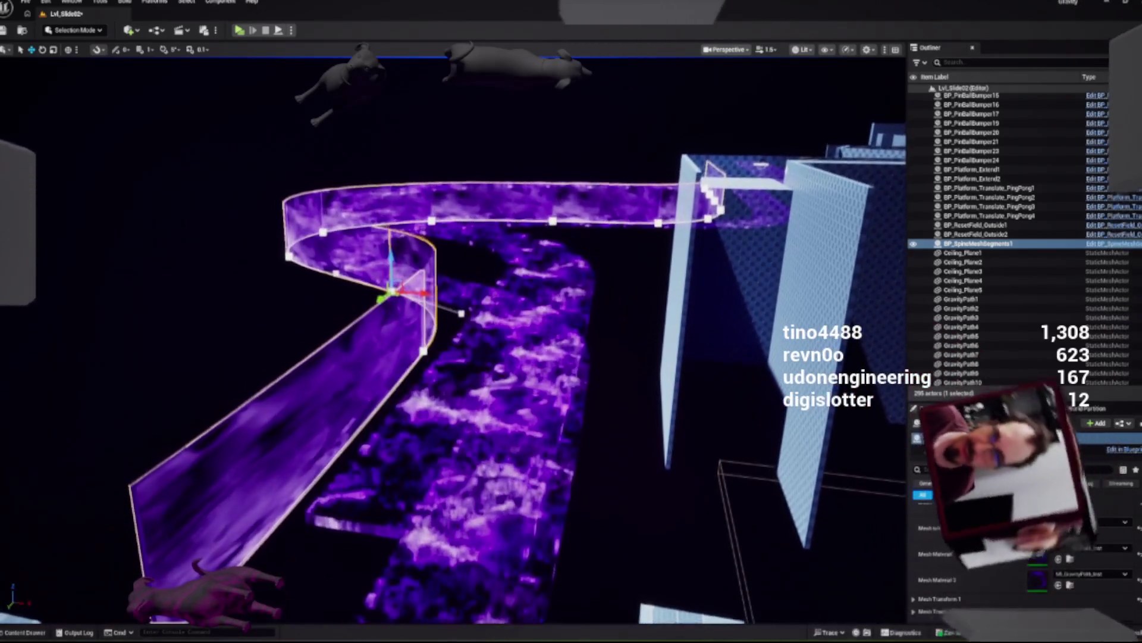
left_click(1101, 548)
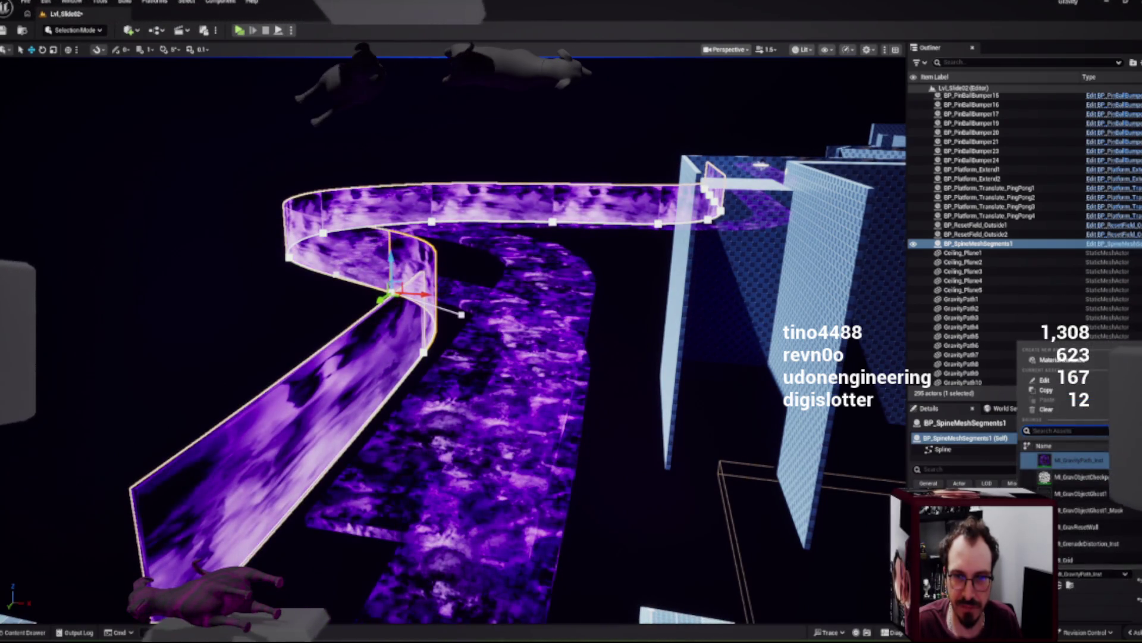
Step: Set the spline's Mesh Material to Clear, removing the purple from the walls
left_click(1046, 410)
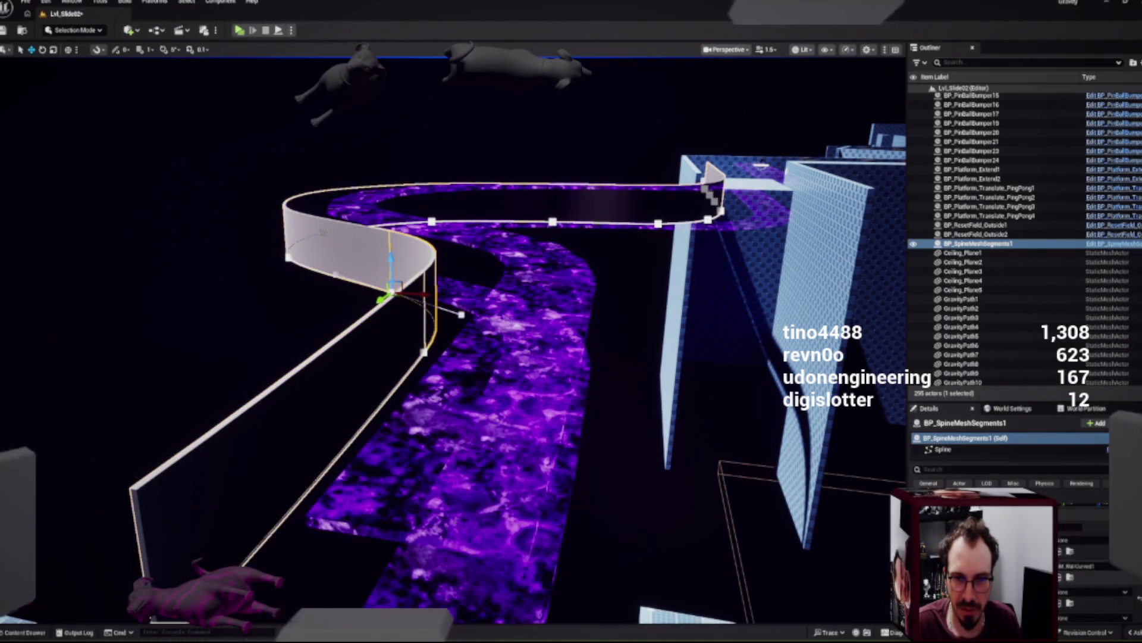
key("ctrl+space")
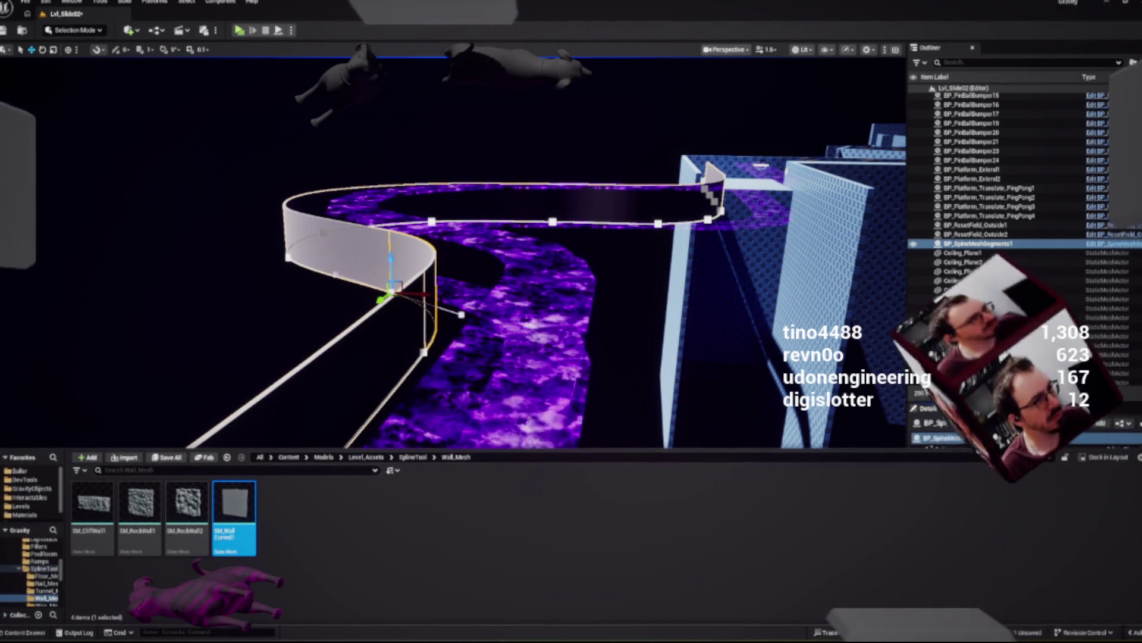
key("ctrl+space")
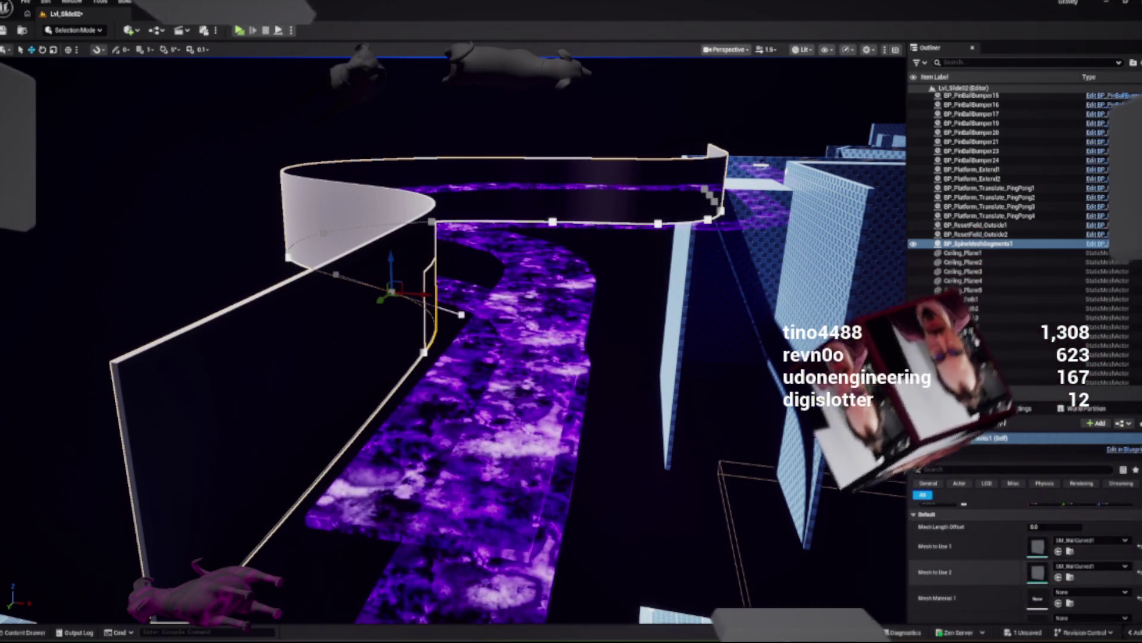
Step: Clear Mesh to Use 2 and lower the wall mesh onto the spline
left_click(1091, 540)
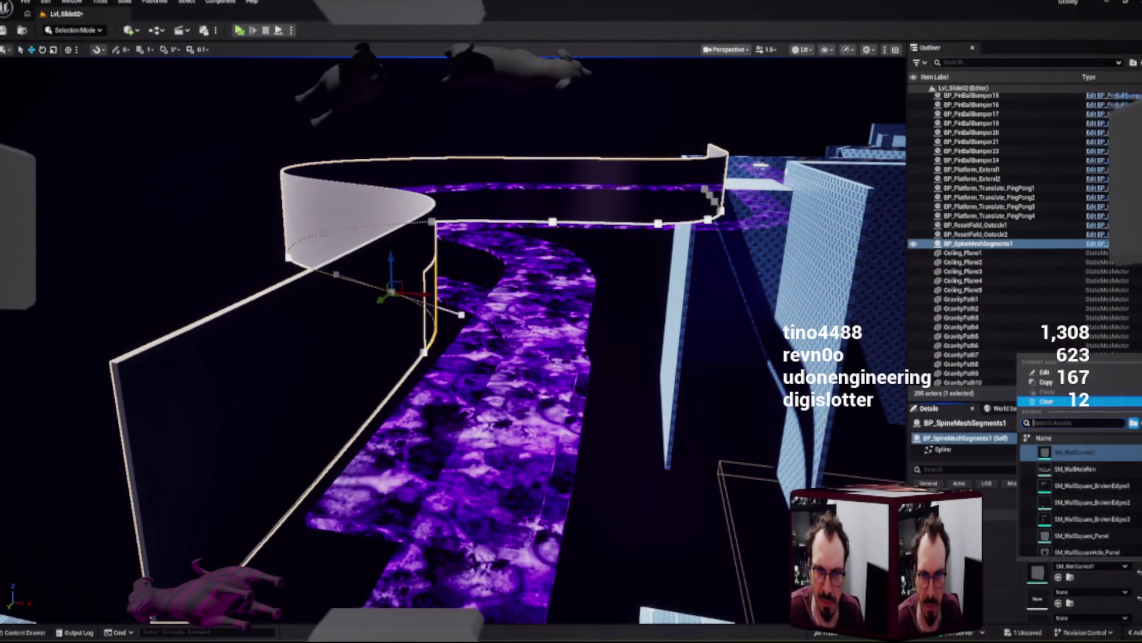
left_click(1075, 452)
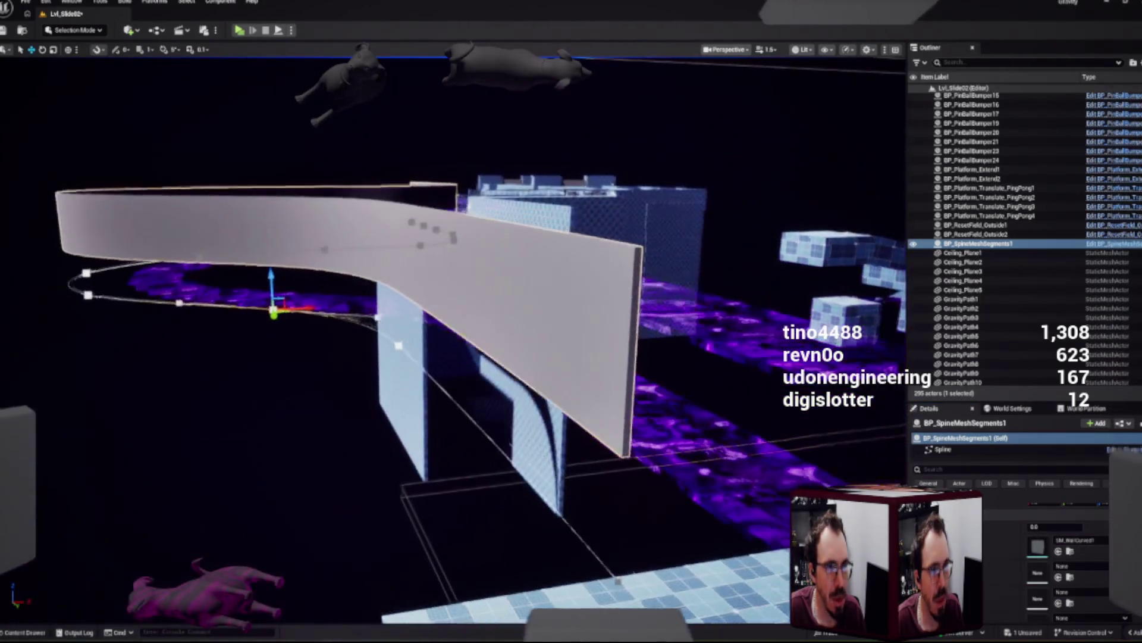
scroll(1024, 548, "down", 5)
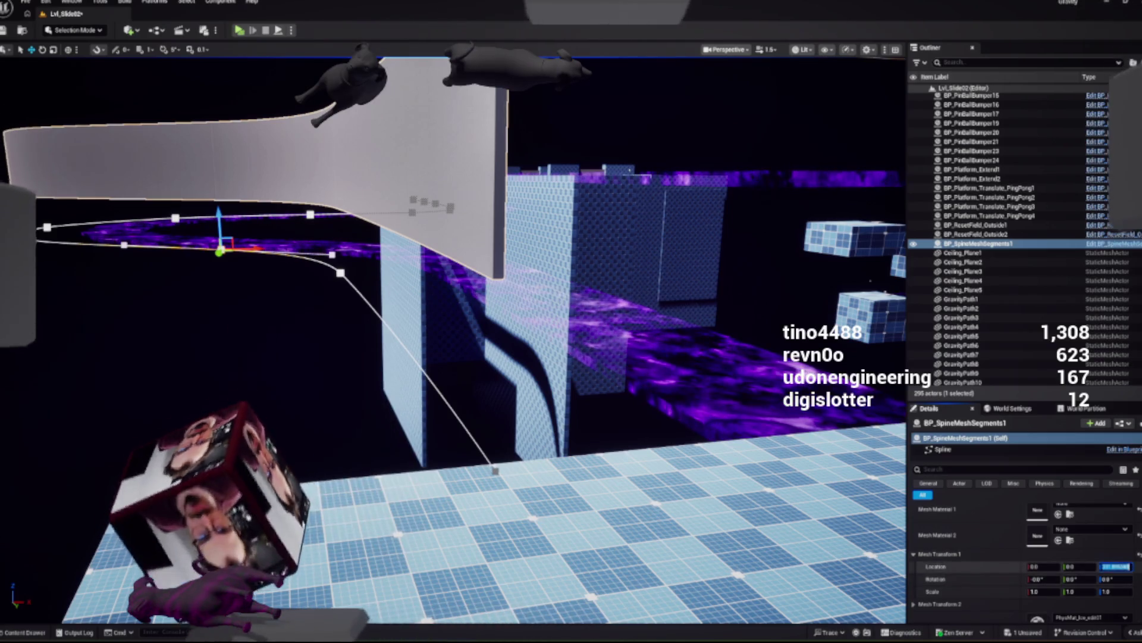
left_click_drag(1113, 566, 1077, 566)
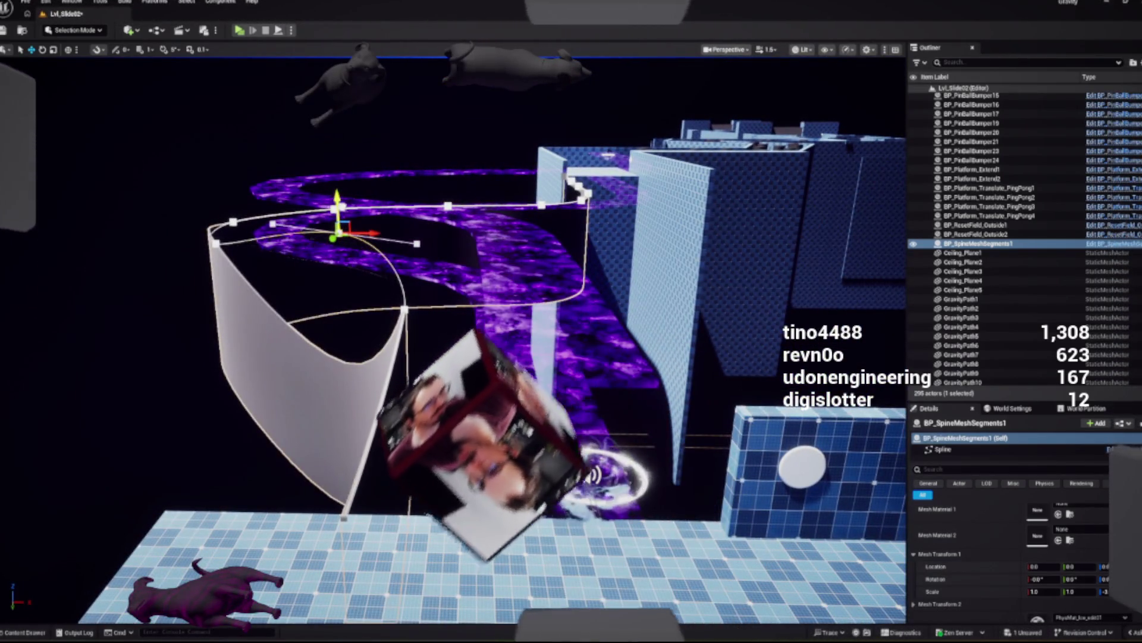
Step: Undo the last spline point change, reselect BP_SpineMeshSegments1 and frame the wall spline
key("ctrl+z")
left_click(978, 243)
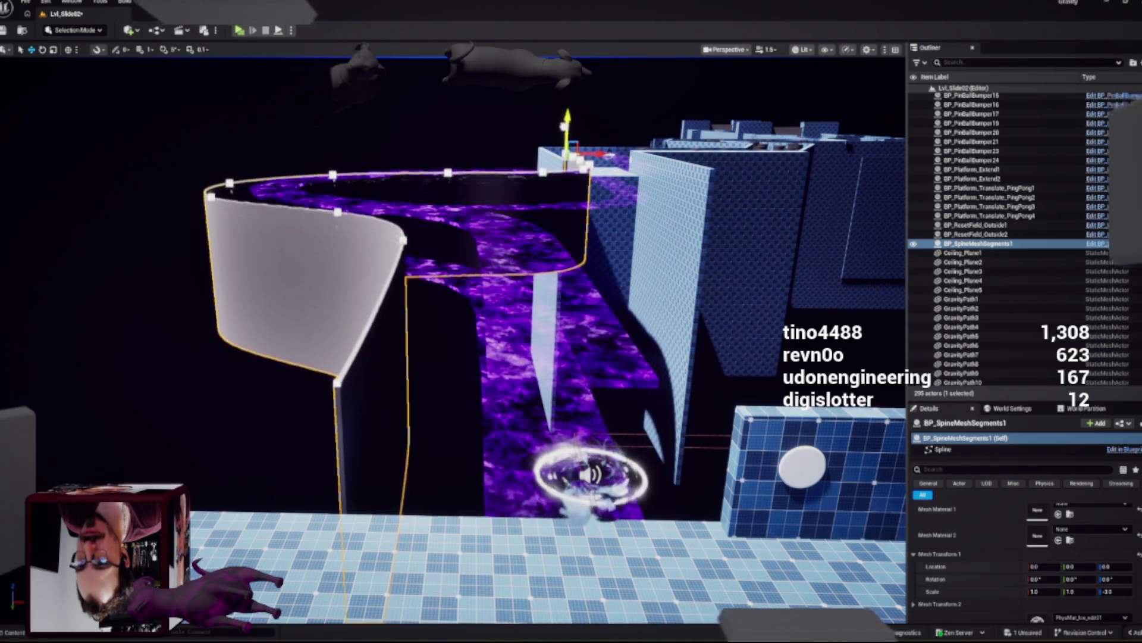
left_click(536, 333)
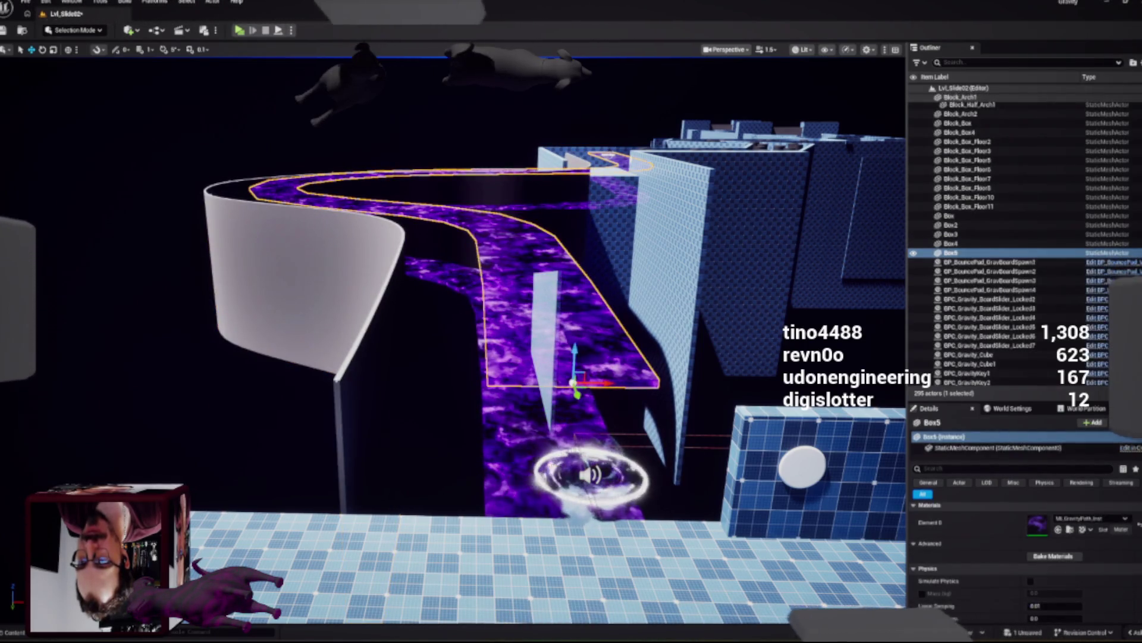
key("ctrl+z")
key("f")
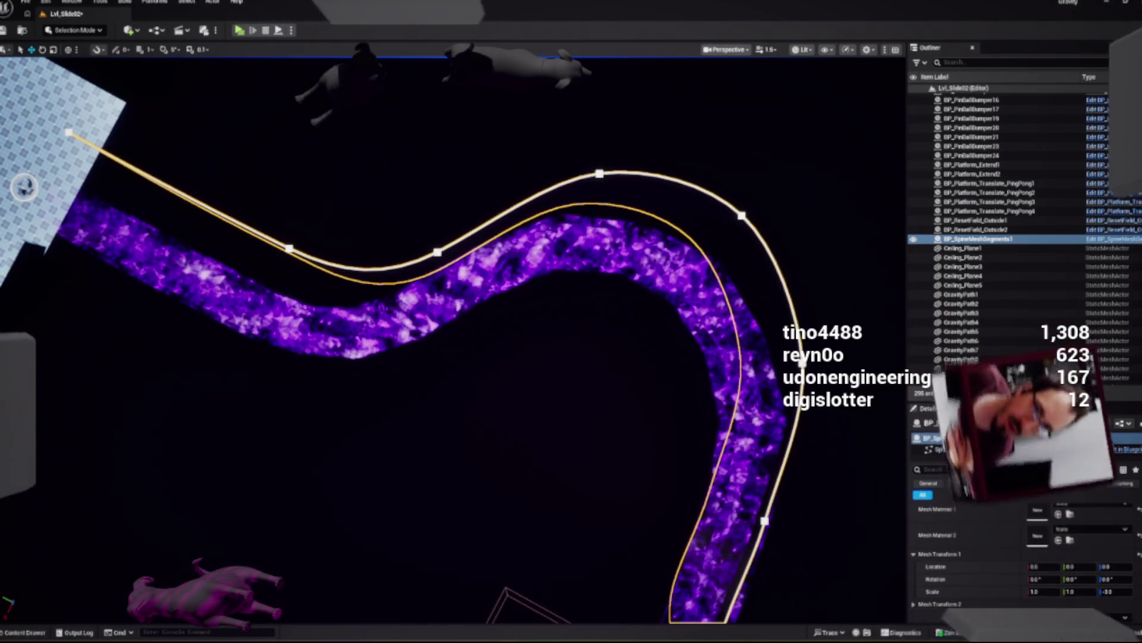
Step: Select a control point on BP_SpineMeshSegments1's spline and drag it to reshape the wall
left_click(463, 293)
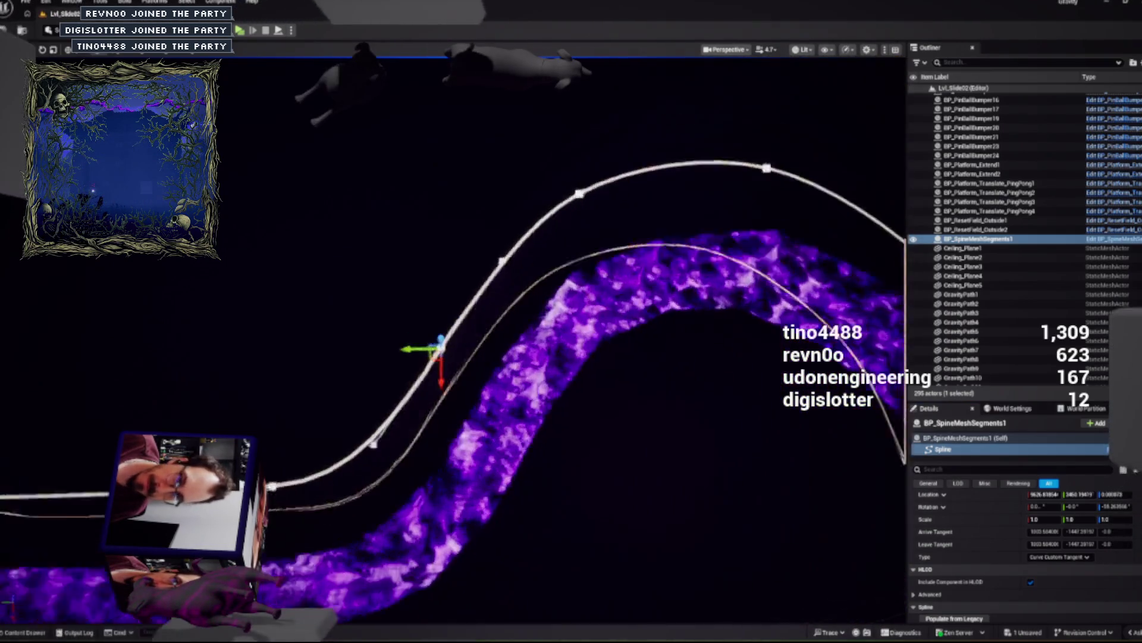
mouse_move(450, 286)
left_mouse_down()
mouse_move(581, 235)
mouse_move(536, 198)
mouse_move(555, 179)
left_mouse_up()
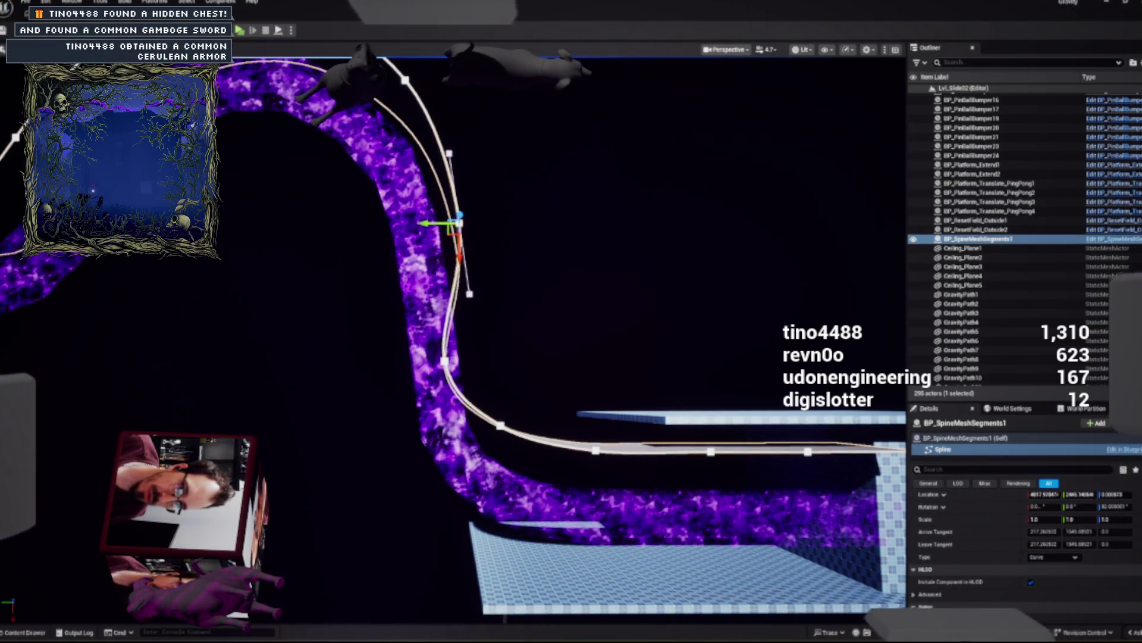
Step: Drag the wall's spline points along the purple path's bend, framing them with F
key("ctrl+z")
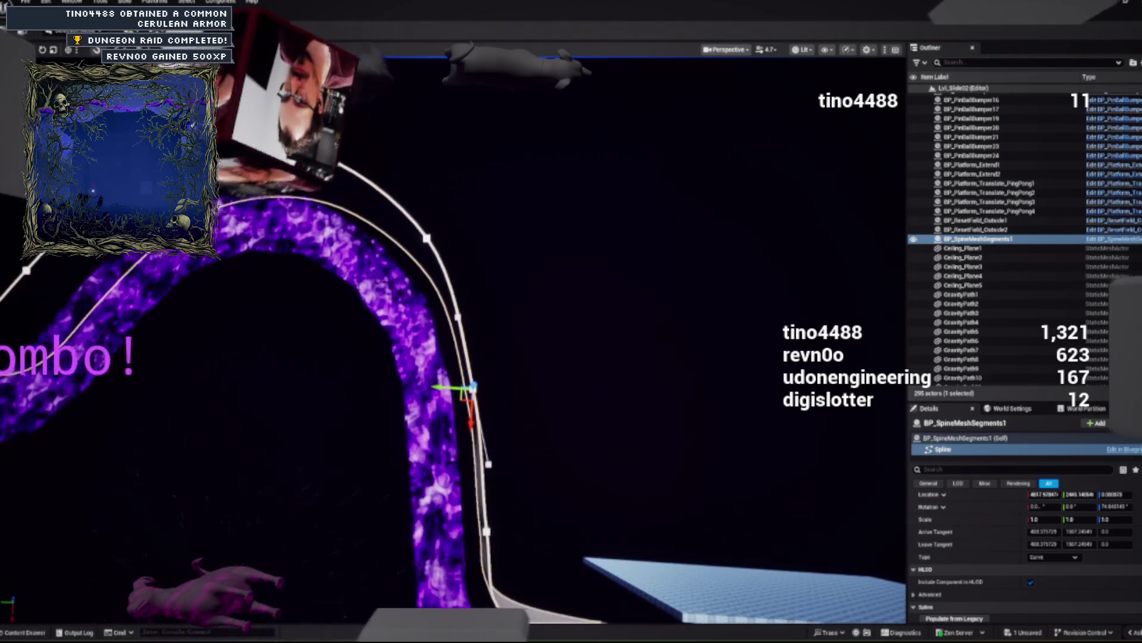
left_click_drag(472, 388, 483, 366)
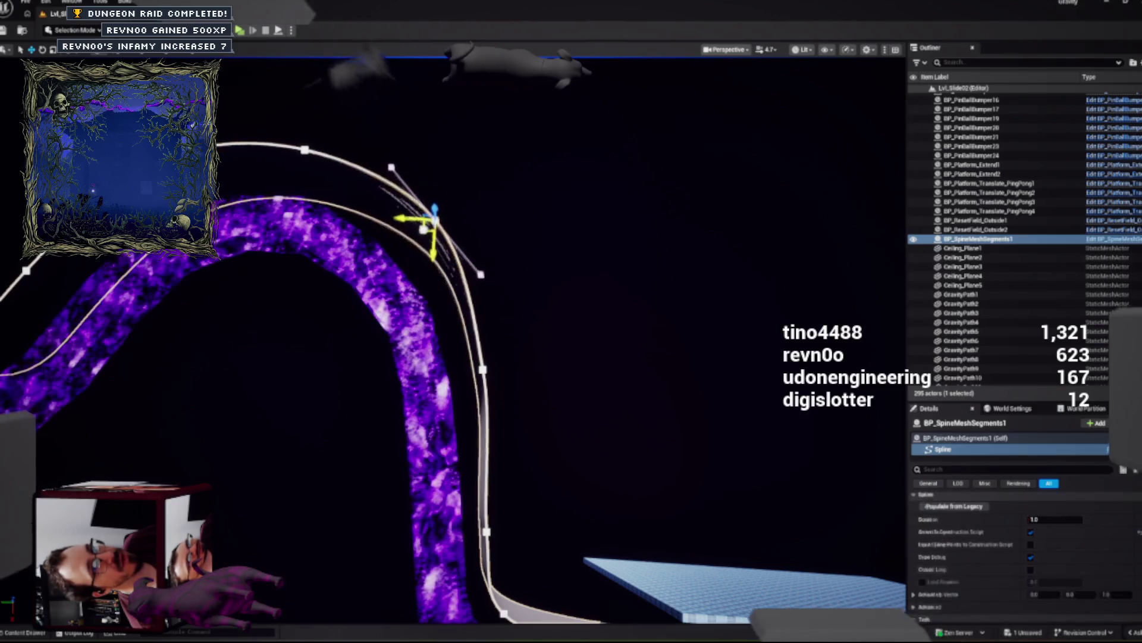
left_click_drag(434, 221, 435, 229)
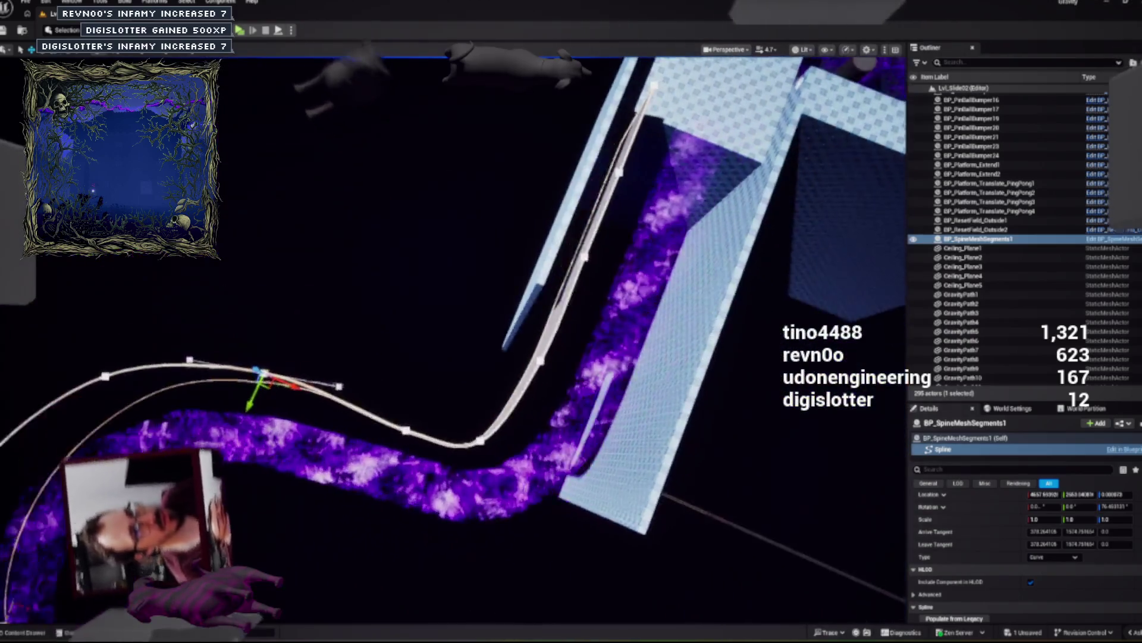
key("f")
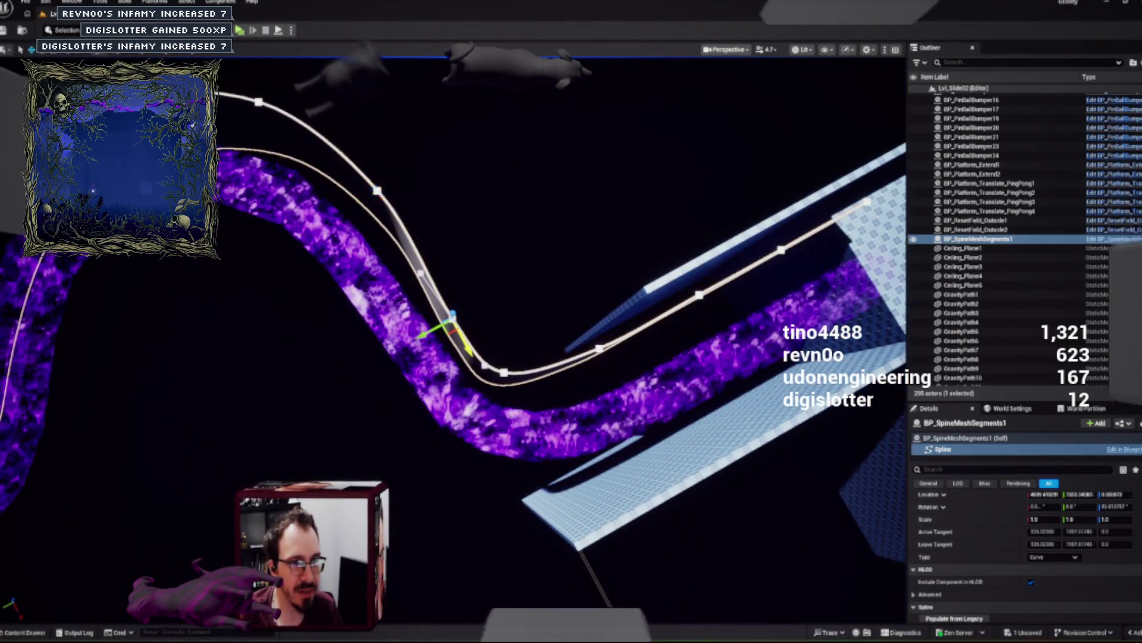
left_click_drag(427, 332, 423, 316)
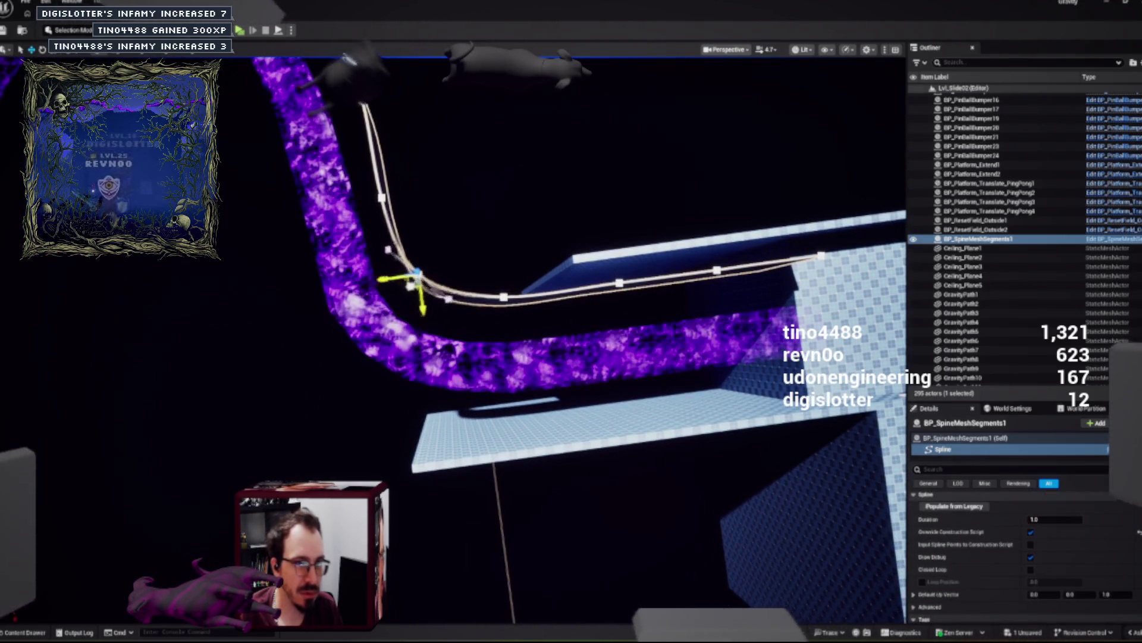
scroll(1023, 536, "up", 3)
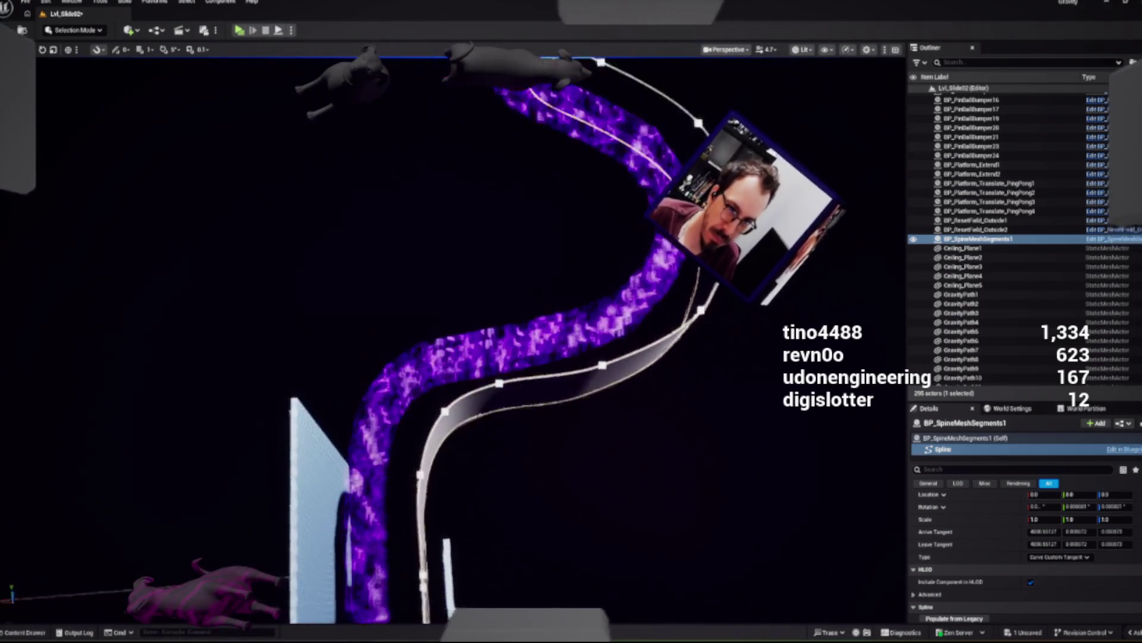
Step: Try shifting an upper-bend spline point along X, then undo that move
left_click(519, 225)
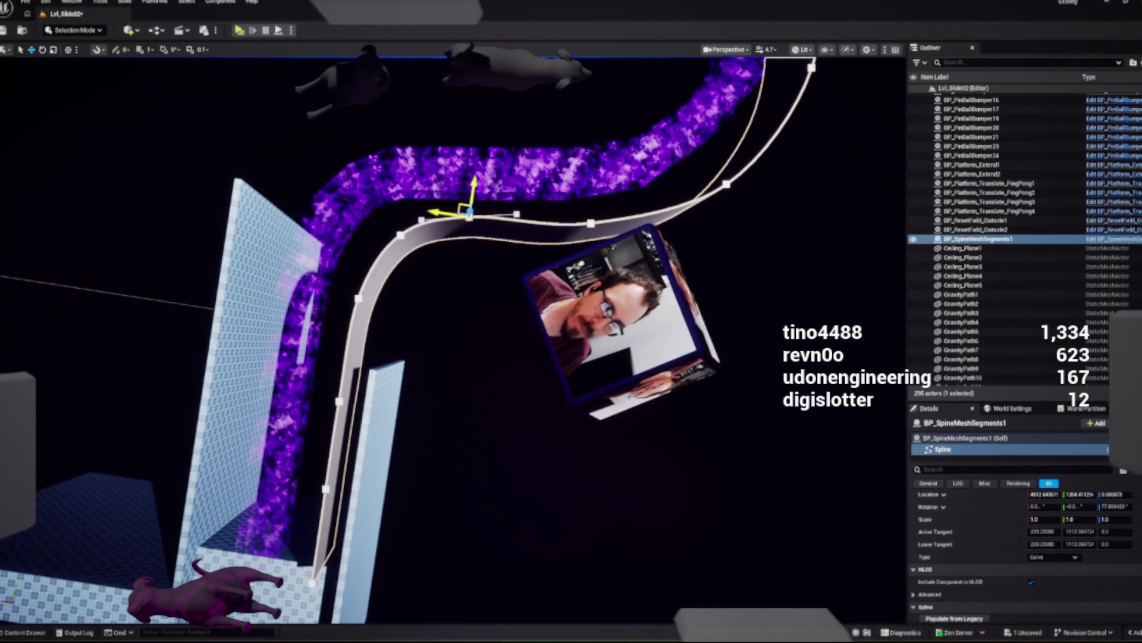
left_click(486, 218)
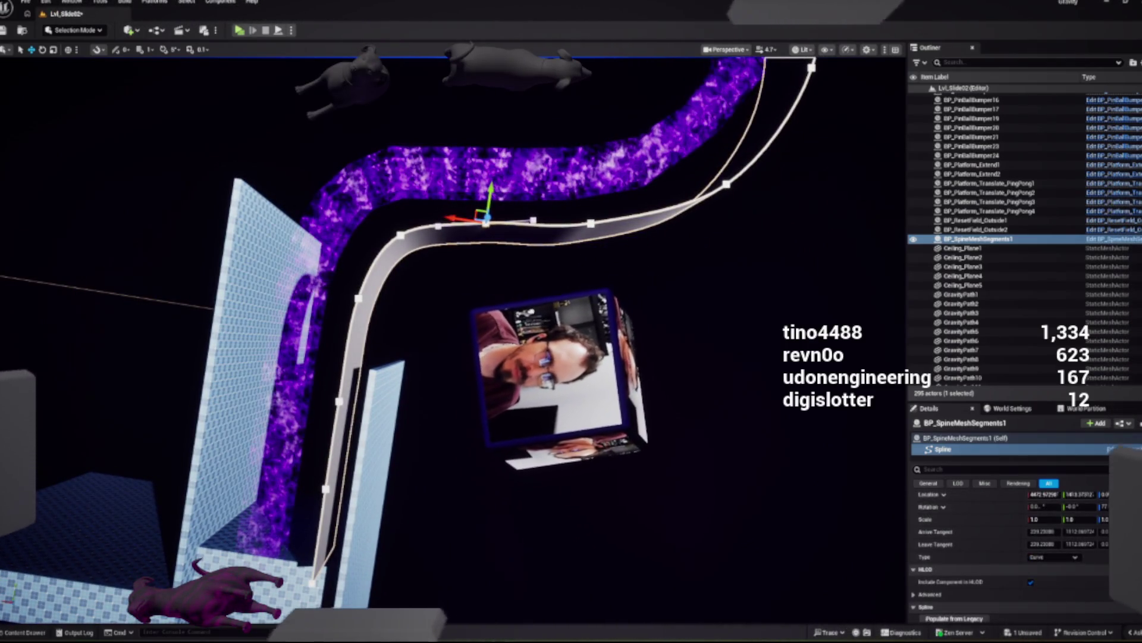
left_click_drag(563, 219, 589, 215)
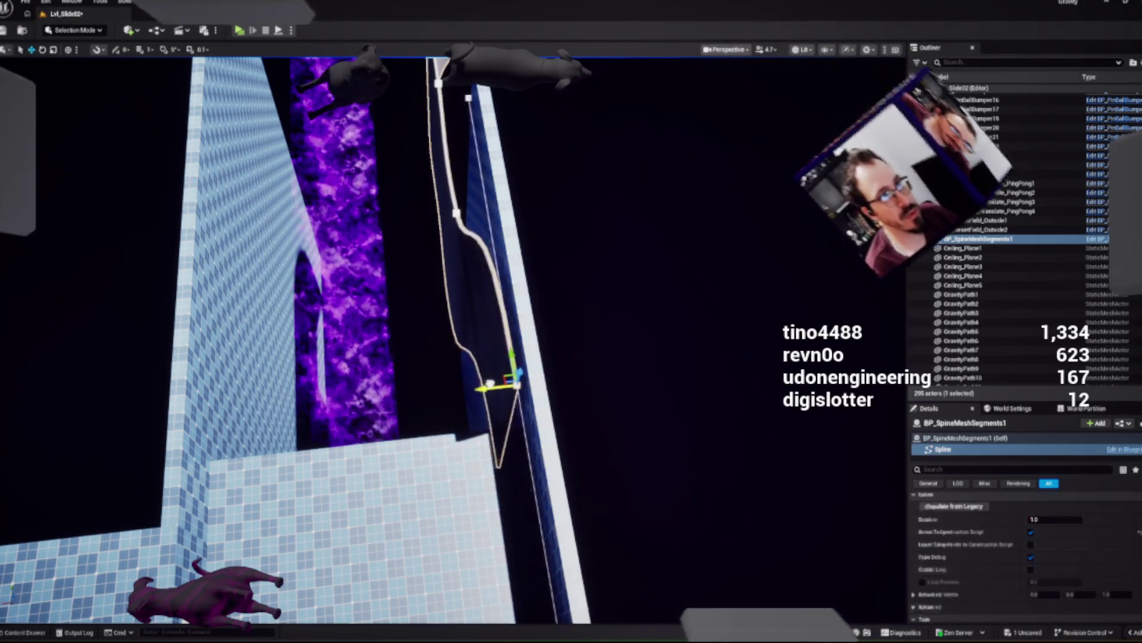
key("ctrl+z")
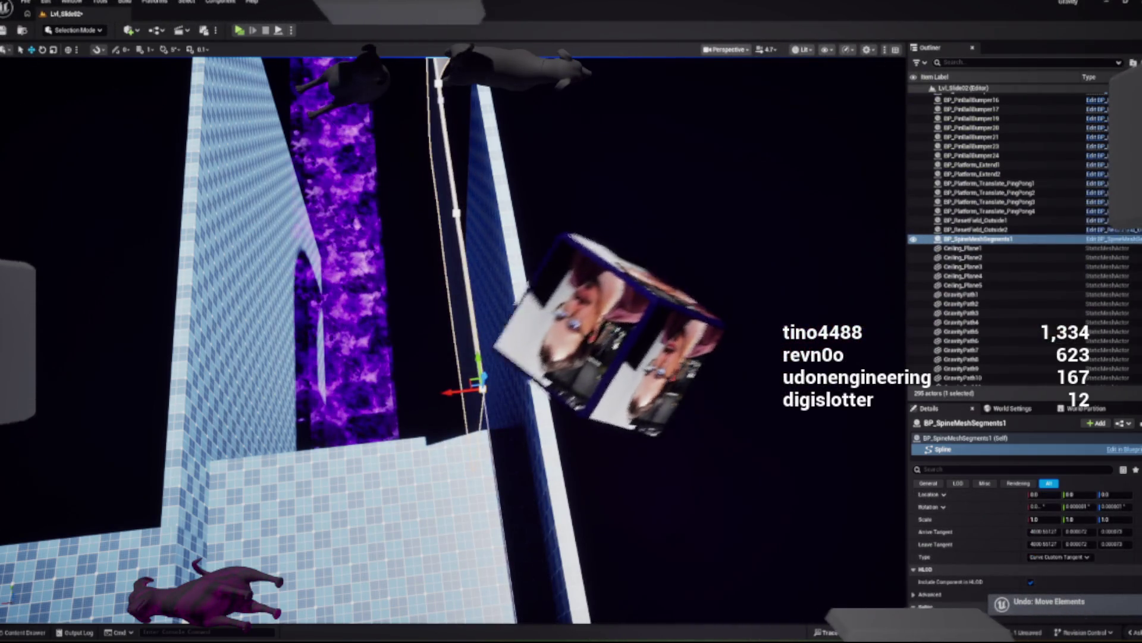
Step: Multi-select the upper spline points, slide them to tighten the bend, then frame SuperGrid_BoxHighRes40
left_click(455, 211)
key("ctrl+a")
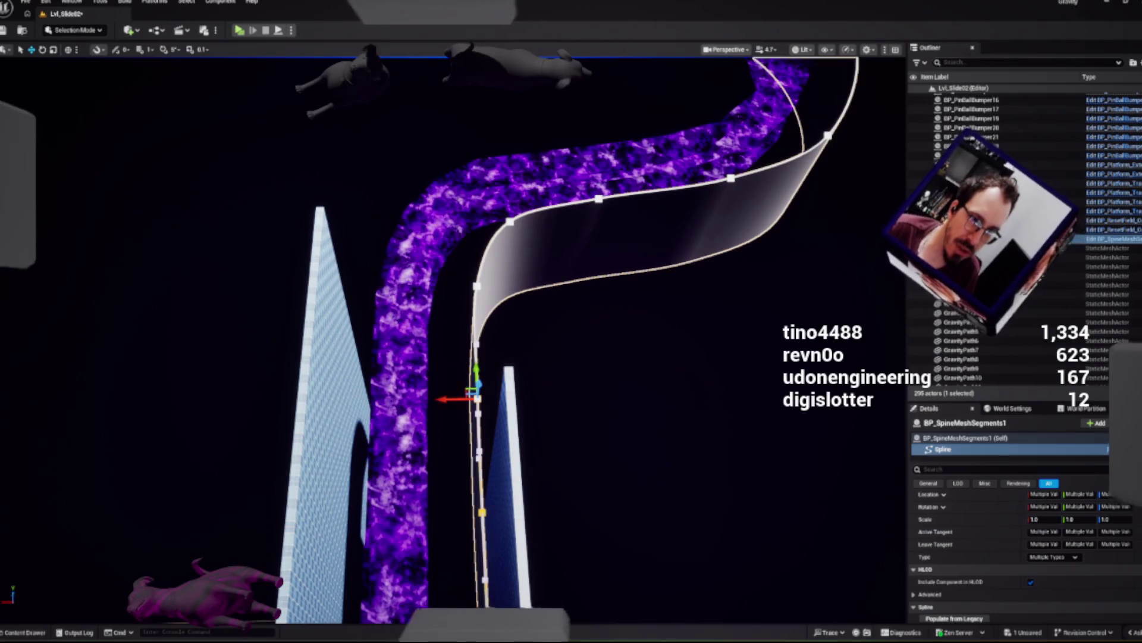
left_click(476, 285, "ctrl")
left_click(510, 220, "ctrl")
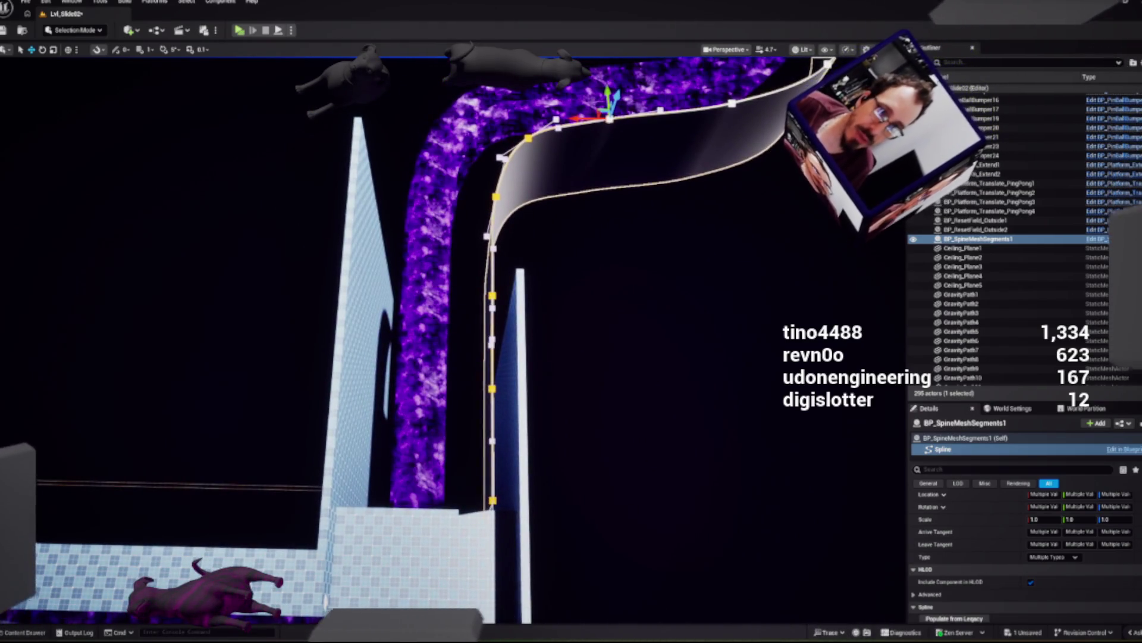
left_click_drag(580, 118, 604, 118)
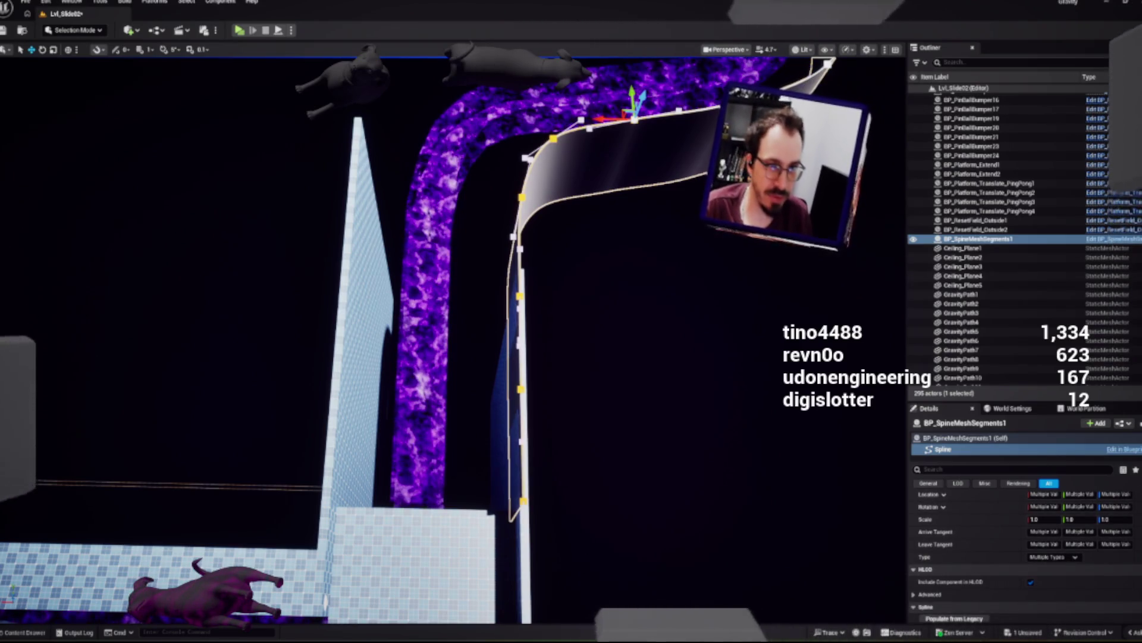
left_click(410, 566)
key("f")
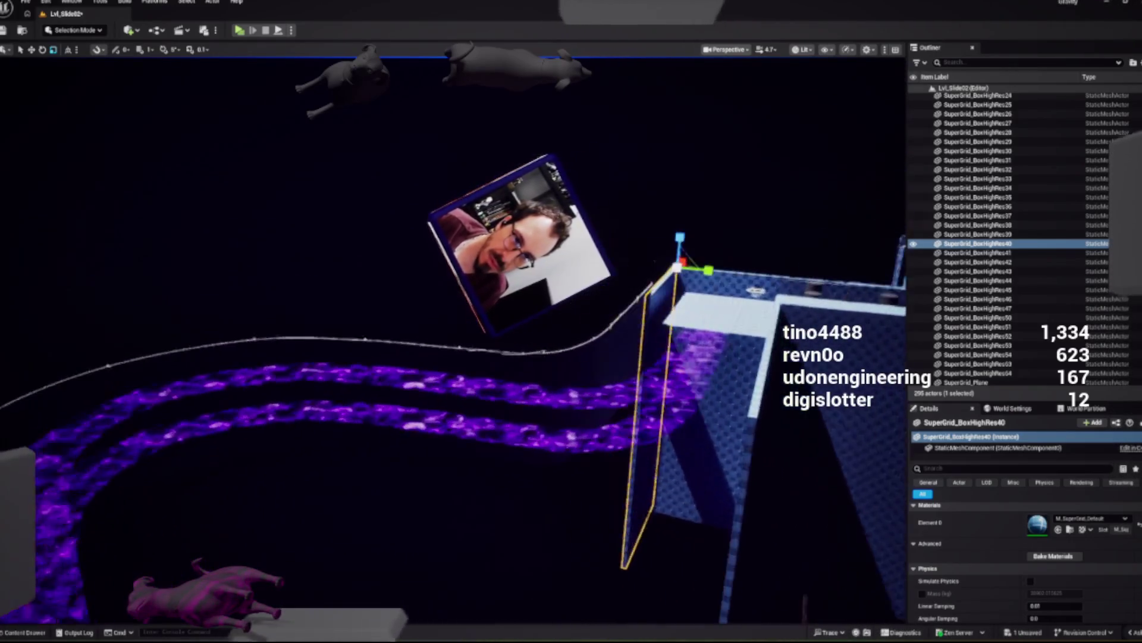
Step: Reselect the BP_SpineMeshSegments1 wall and save the Lvl_Slide02 level
left_click(417, 338)
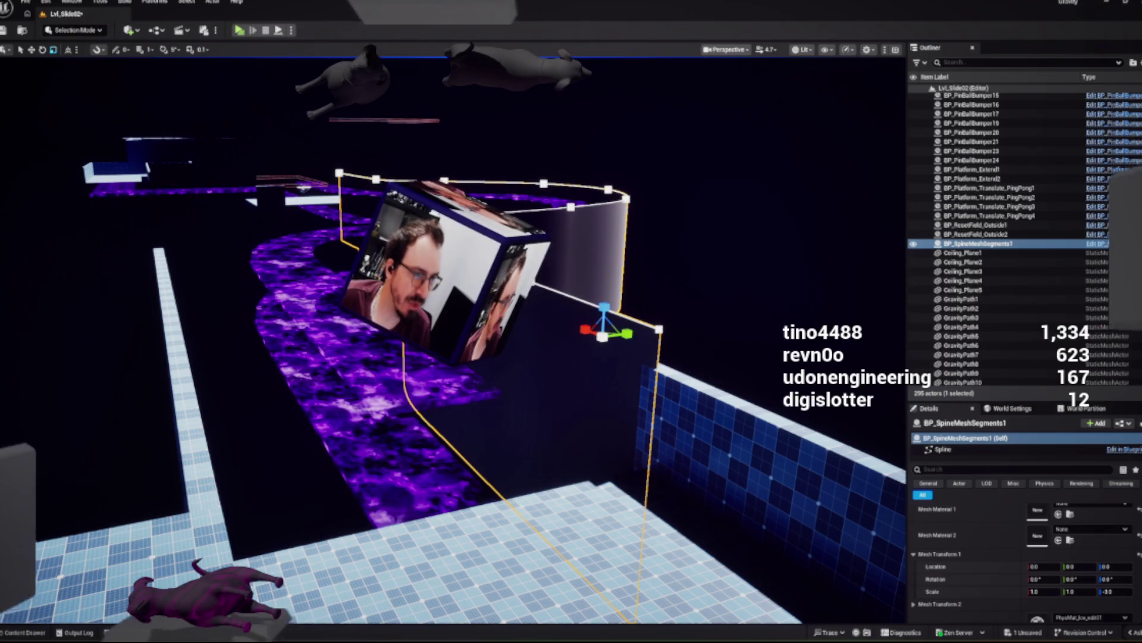
key("ctrl+space")
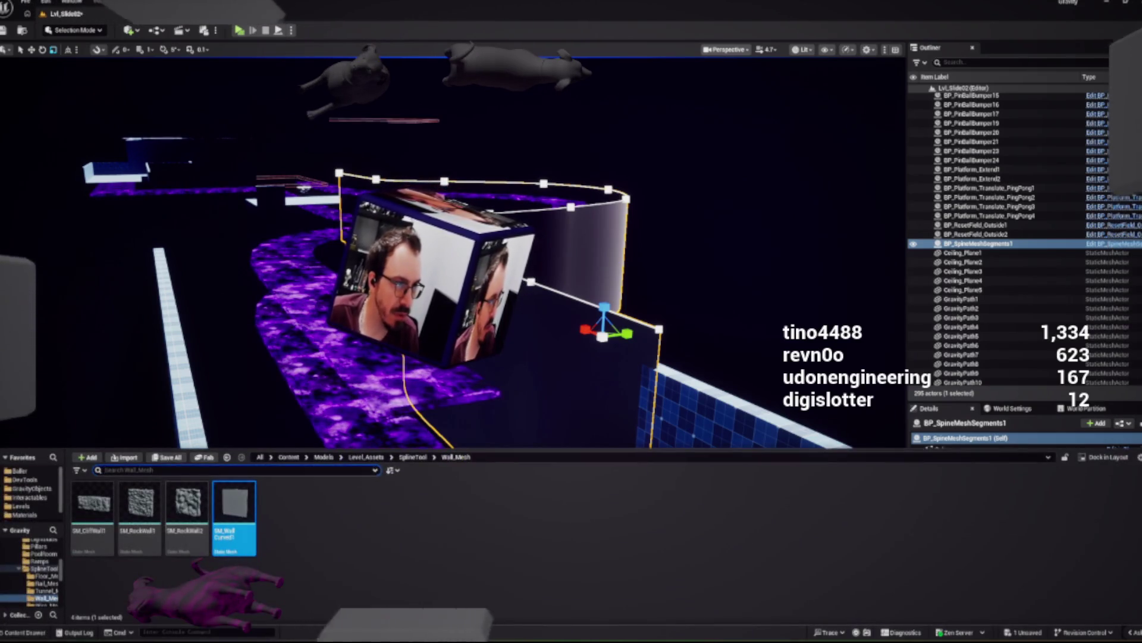
key("ctrl+shift+s")
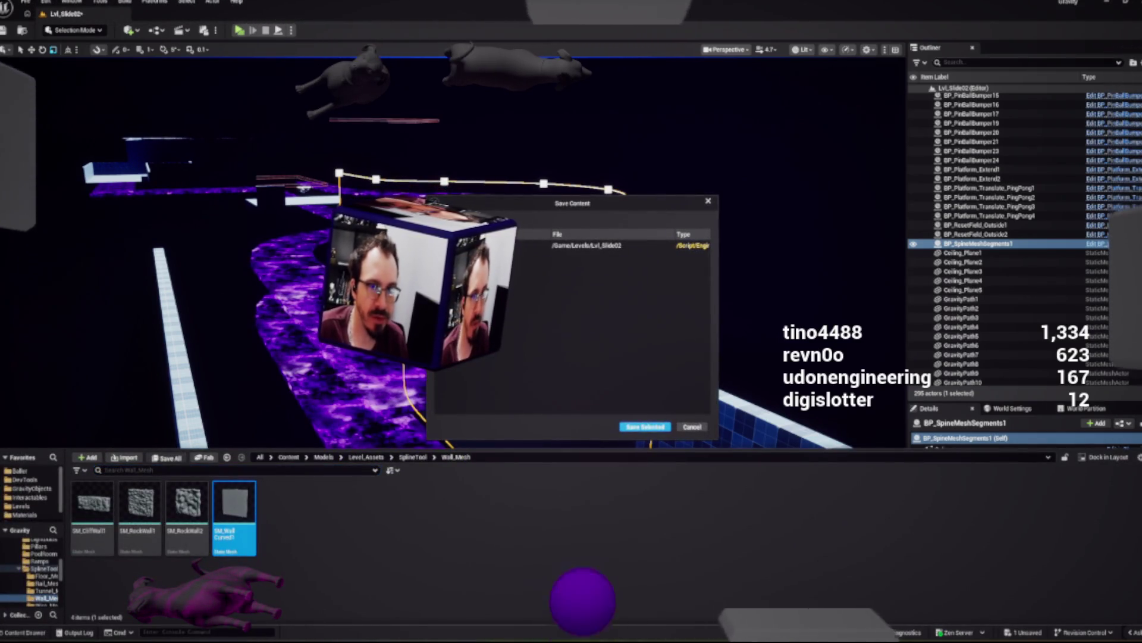
key("Return")
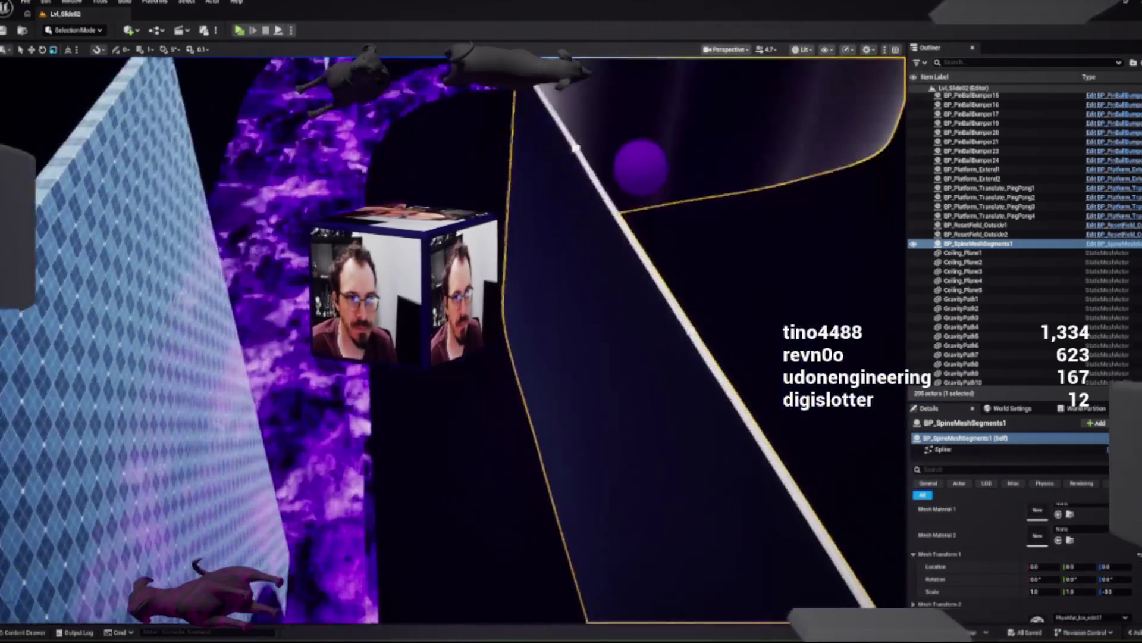
key("s")
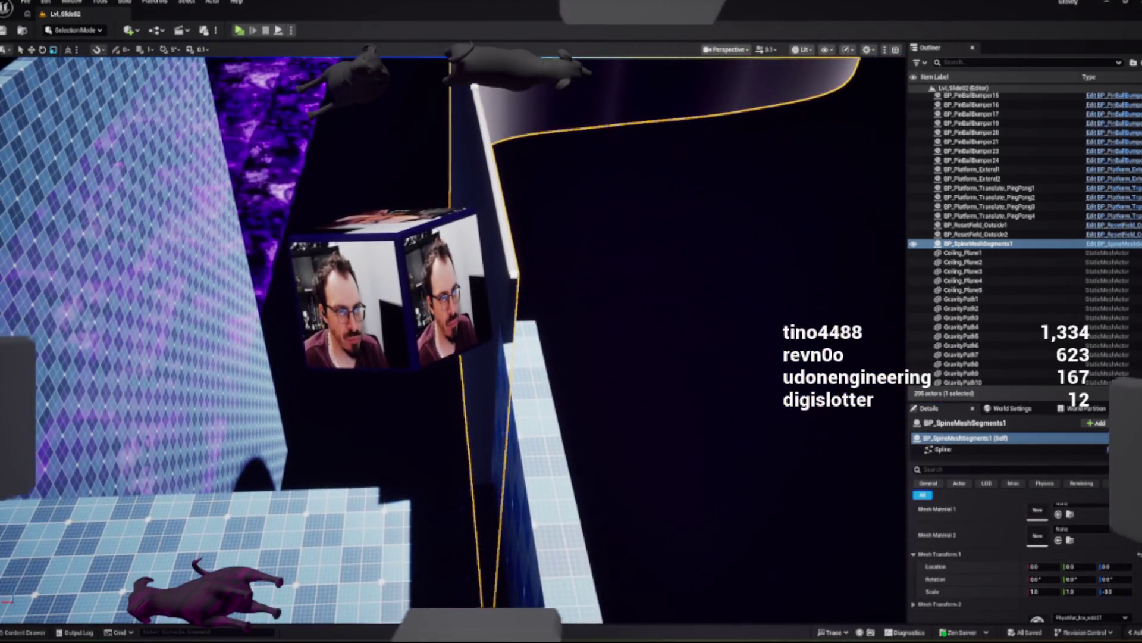
key("s")
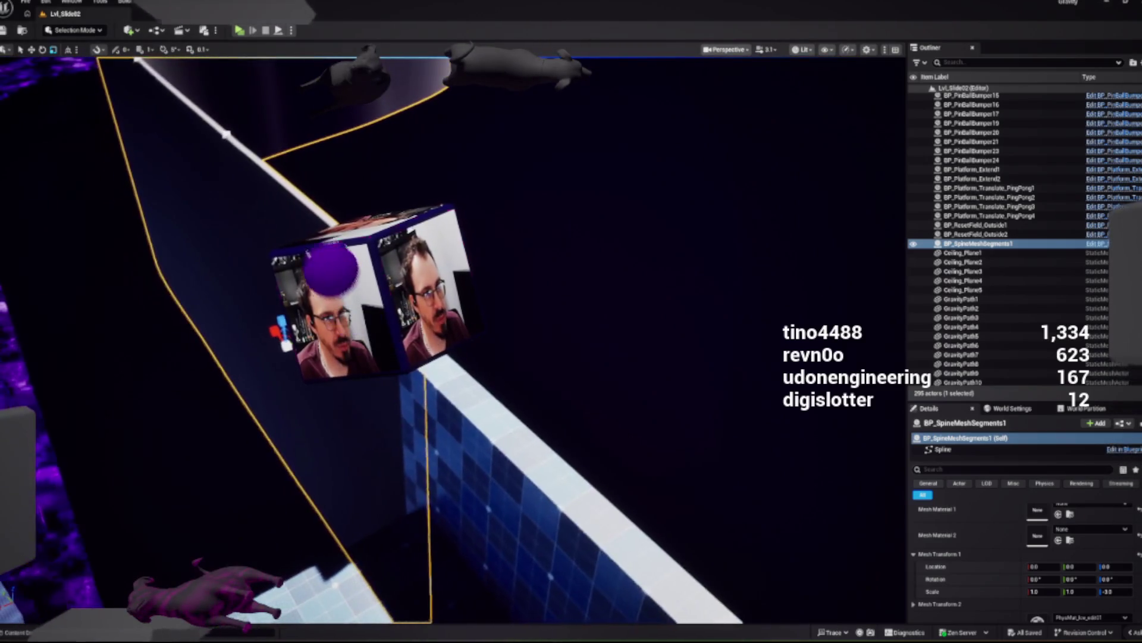
Step: Edit the wall's spline component, frame it, and select the whole wall actor from a top view
left_click(943, 449)
key("Delete")
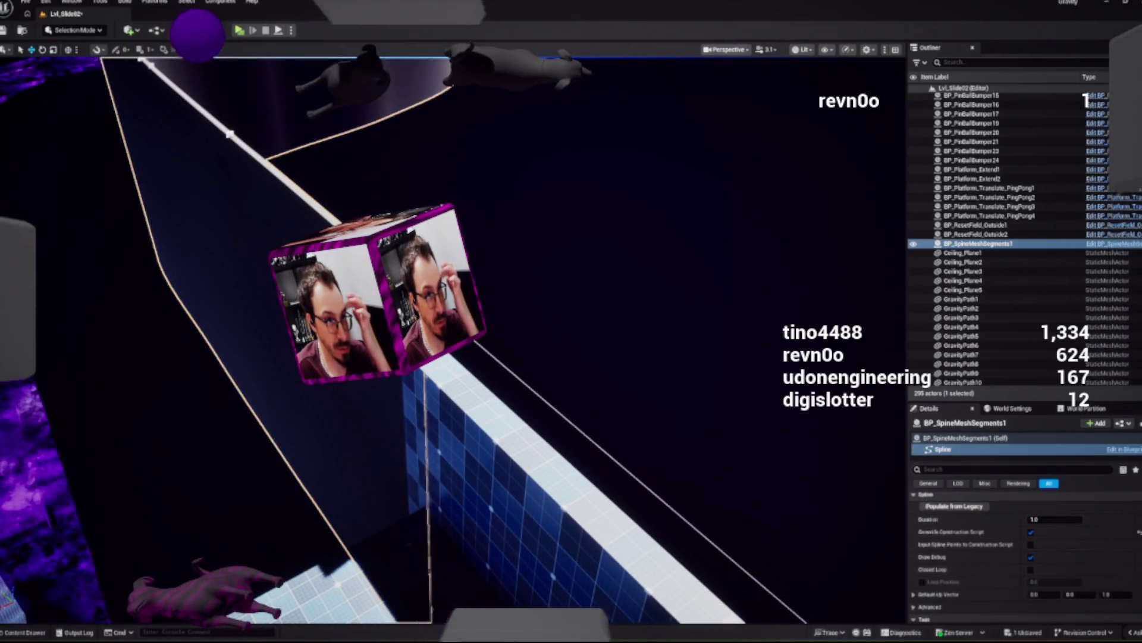
key("ctrl+z")
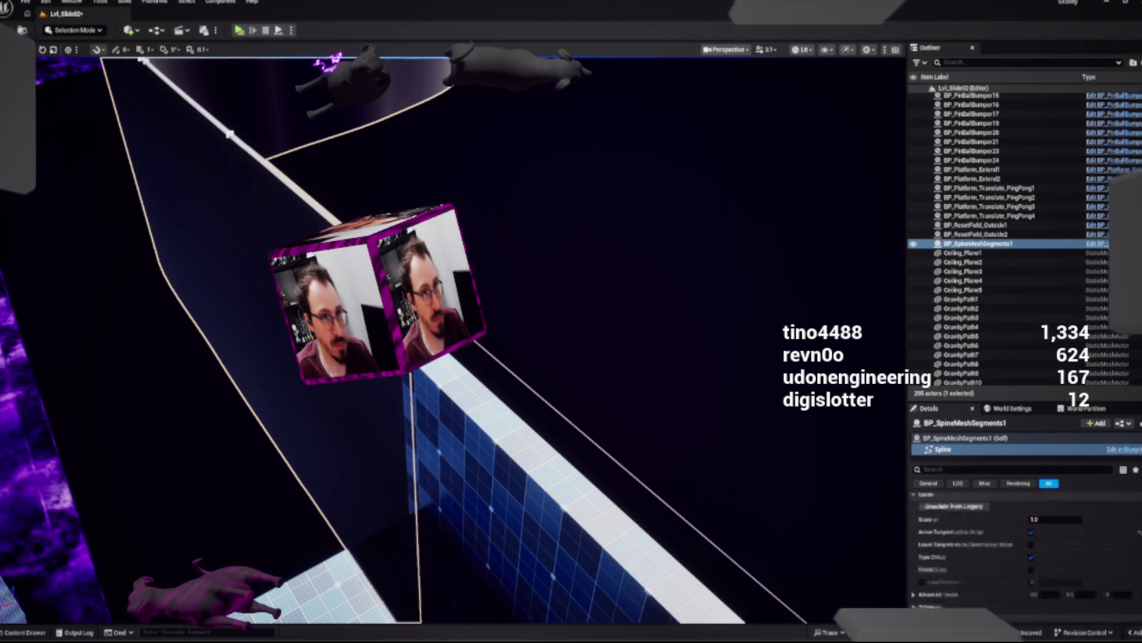
key("f")
left_click_drag(634, 191, 600, 60)
left_click(600, 60)
type("_SPath_Wall")
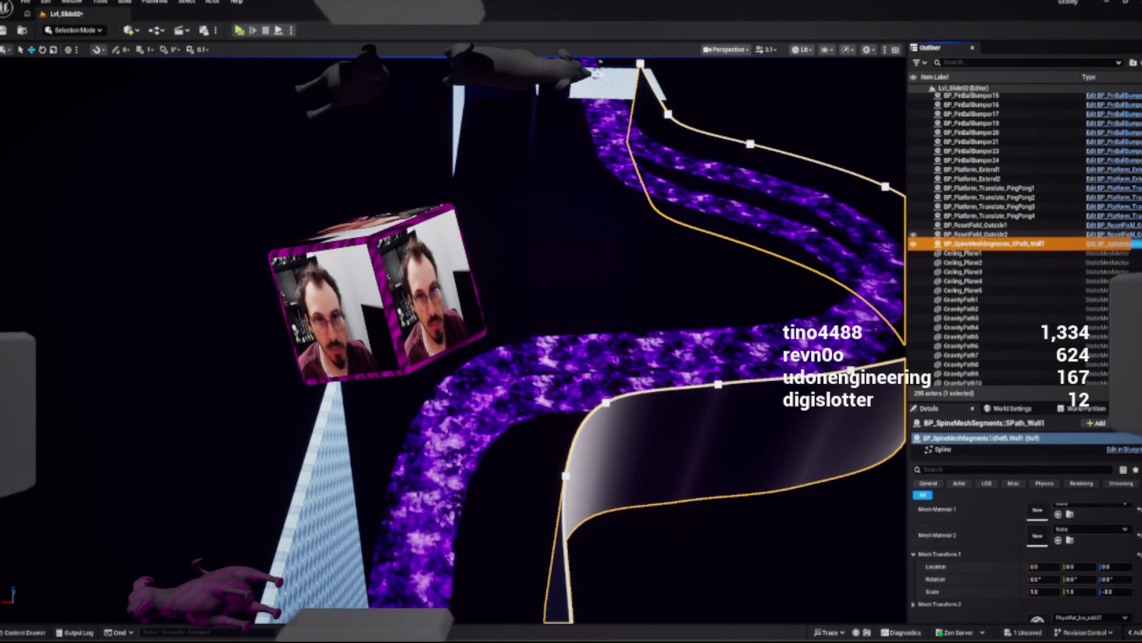
Step: Frame Box2, then rename the Box5 path piece to GravPath_S_1 in the Outliner
left_click(600, 61)
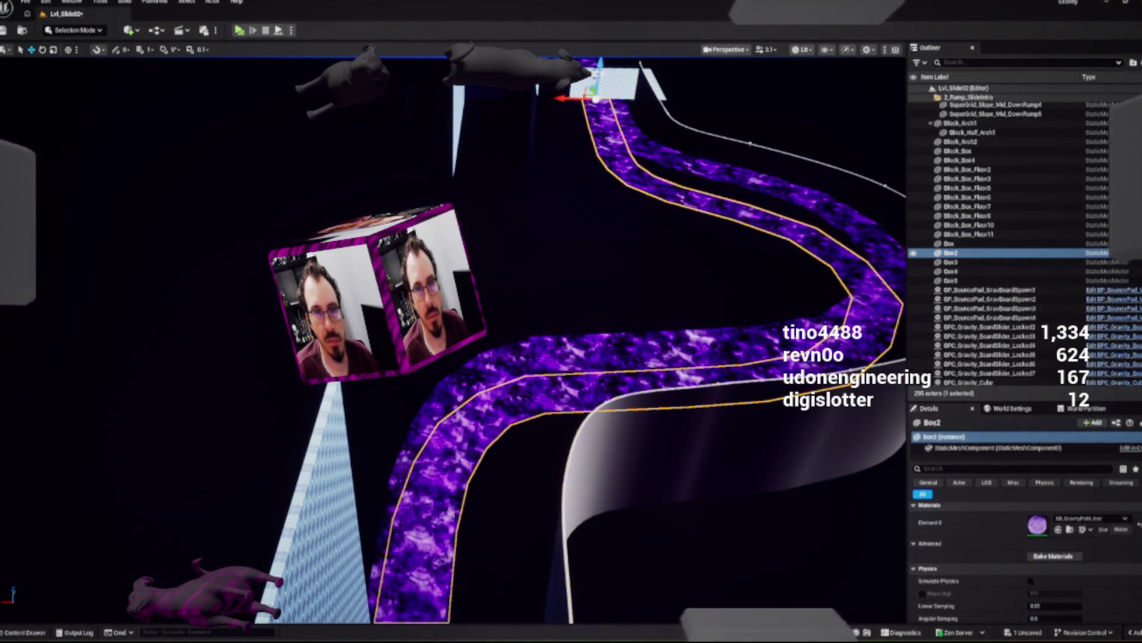
key("f")
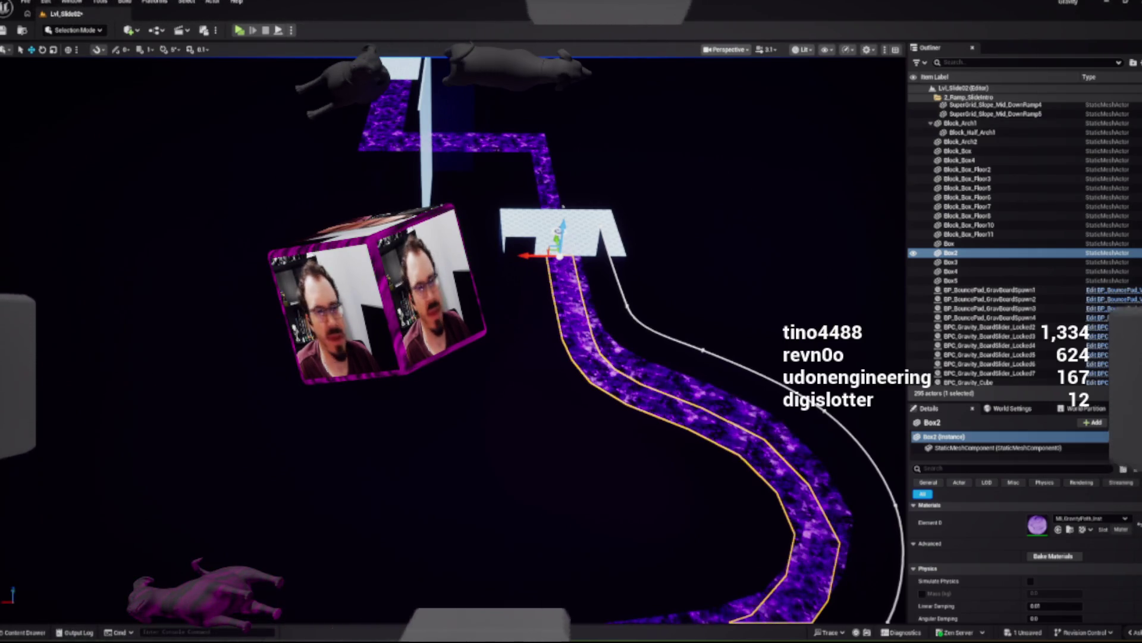
left_click(950, 281)
key("ctrl+space")
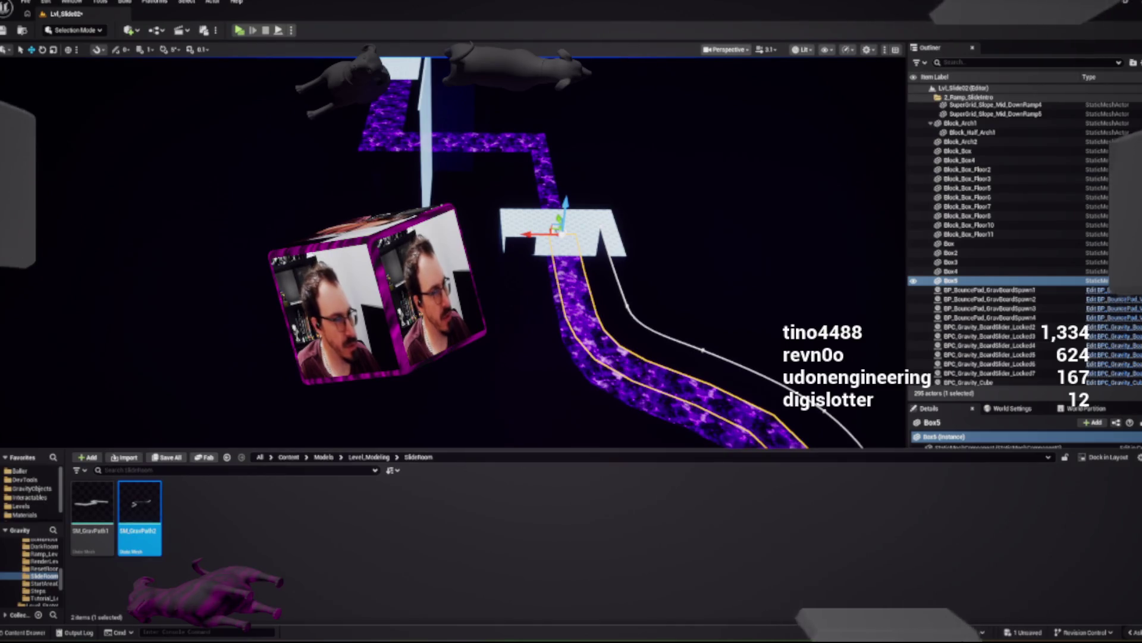
key("ctrl+space")
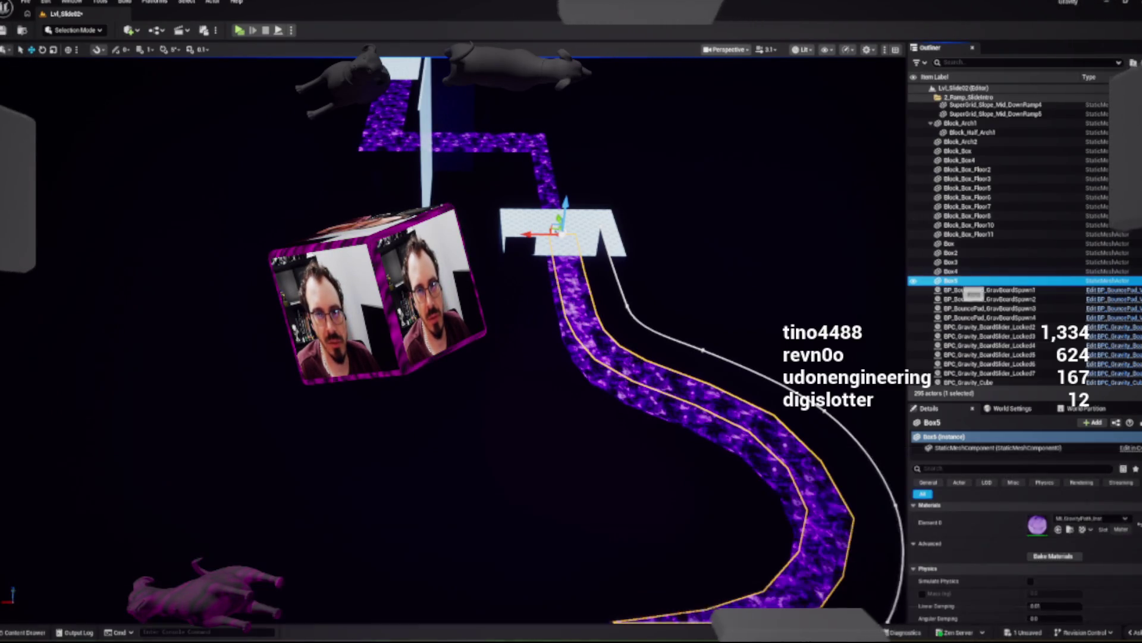
key("F2")
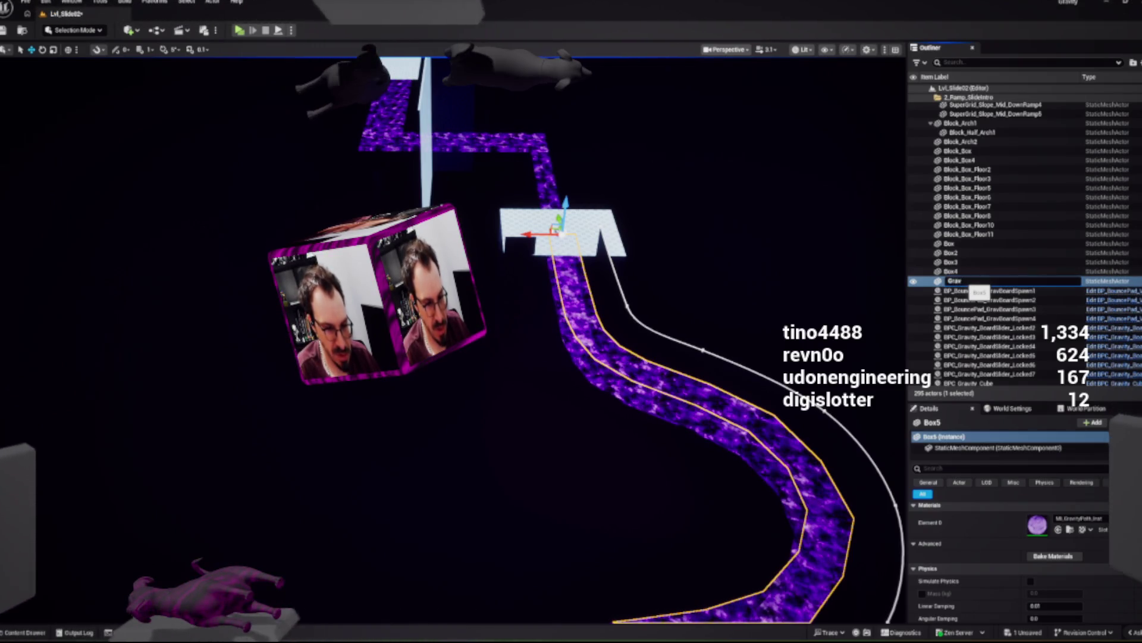
type("Path_S_1")
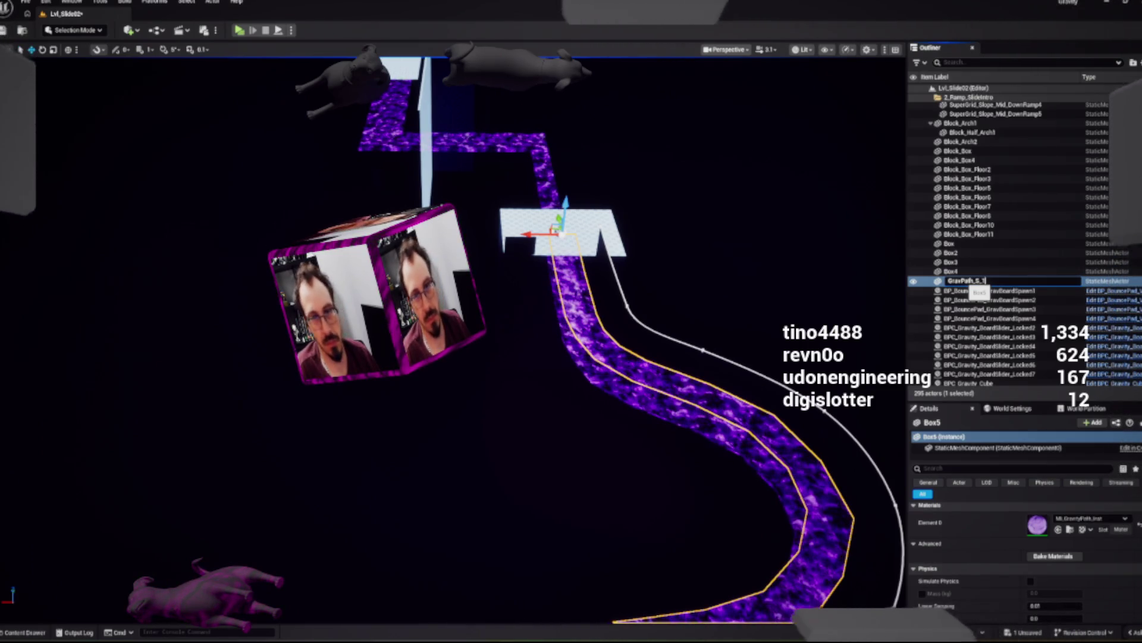
key("Return")
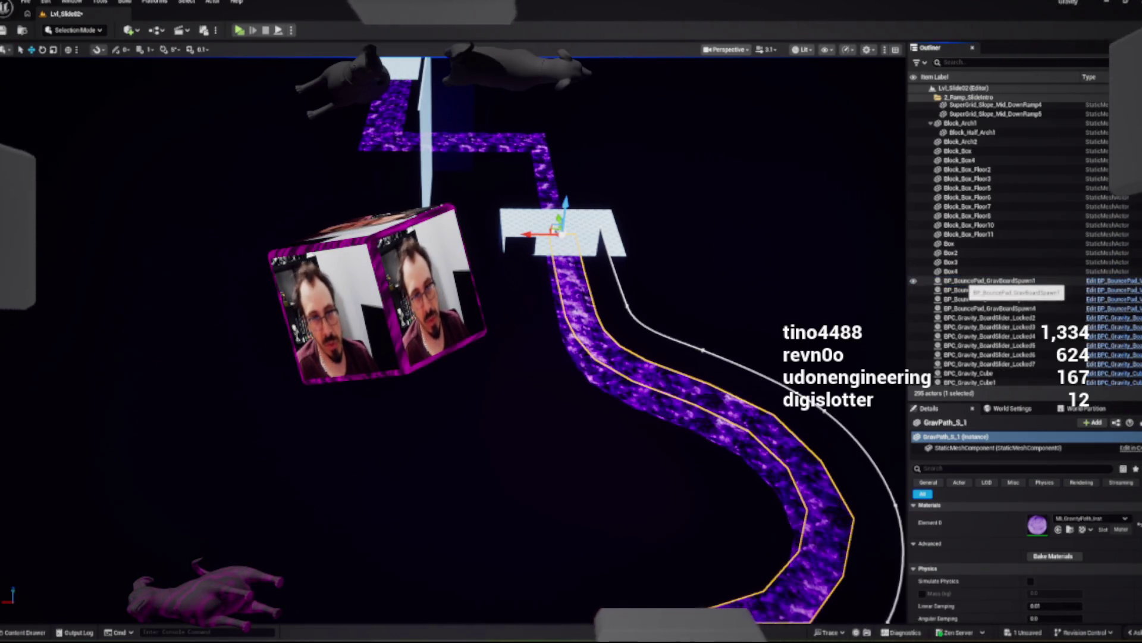
mouse_move(452, 416)
left_mouse_down()
mouse_move(631, 413)
mouse_move(738, 396)
left_mouse_up()
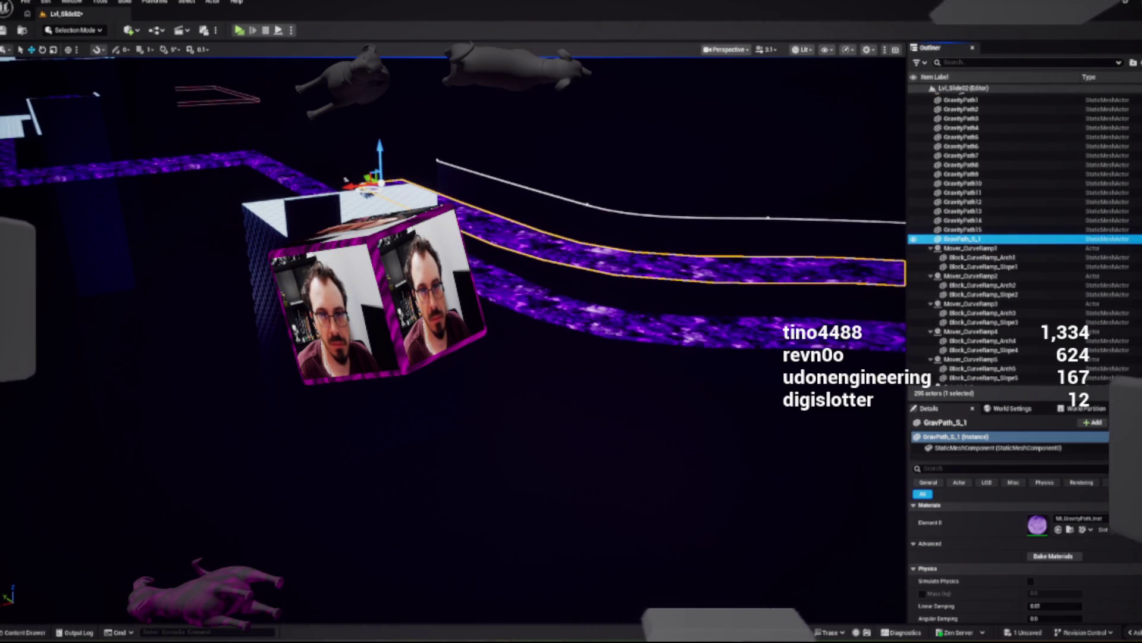
Step: Rename GravPath_S_1 to GravPath_S1_Top in the Outliner
left_click(976, 239)
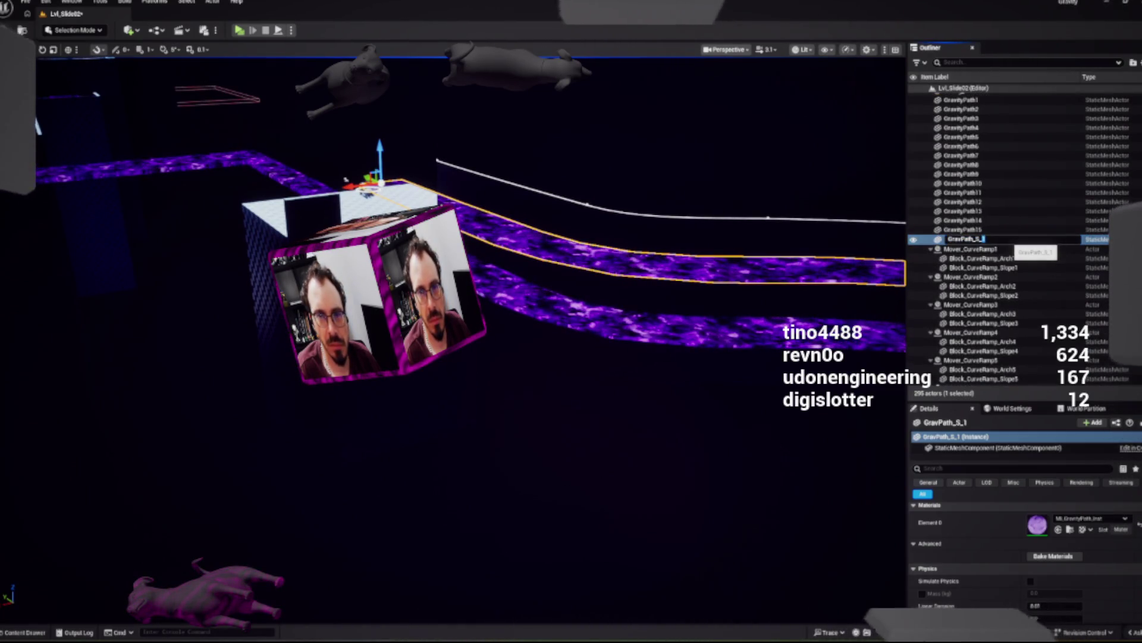
key("Return")
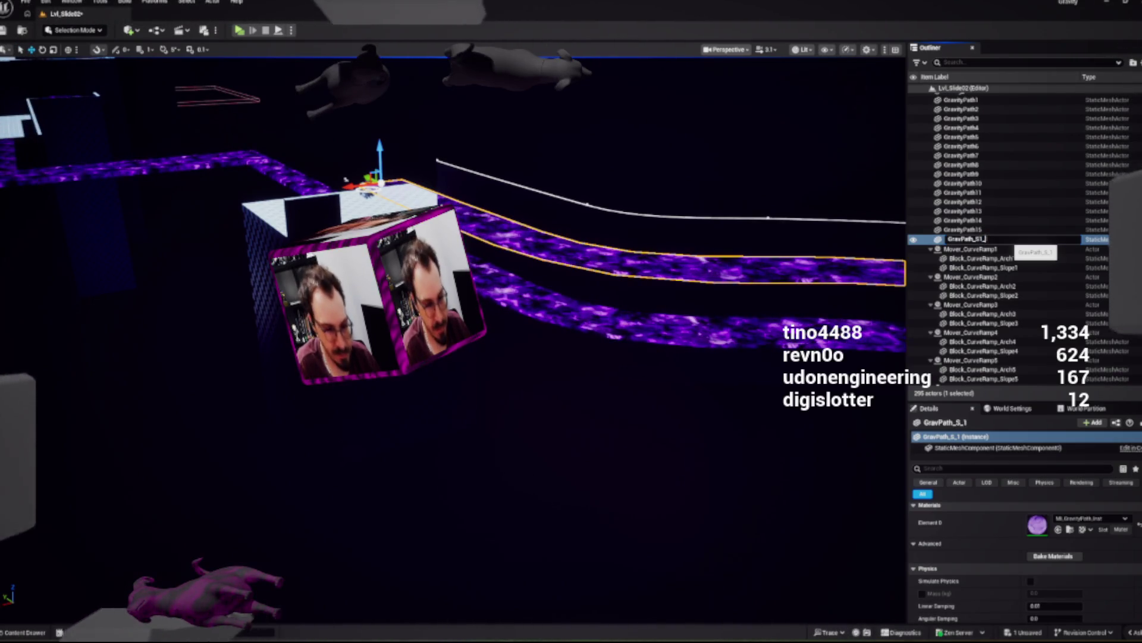
type("Top")
key("Return")
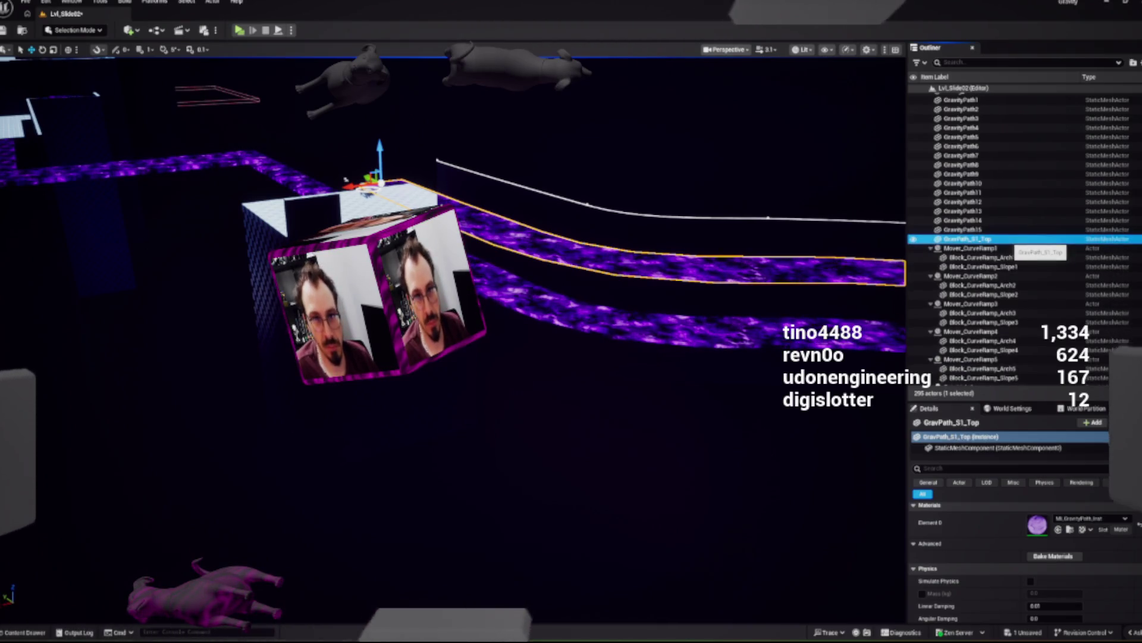
key("F2")
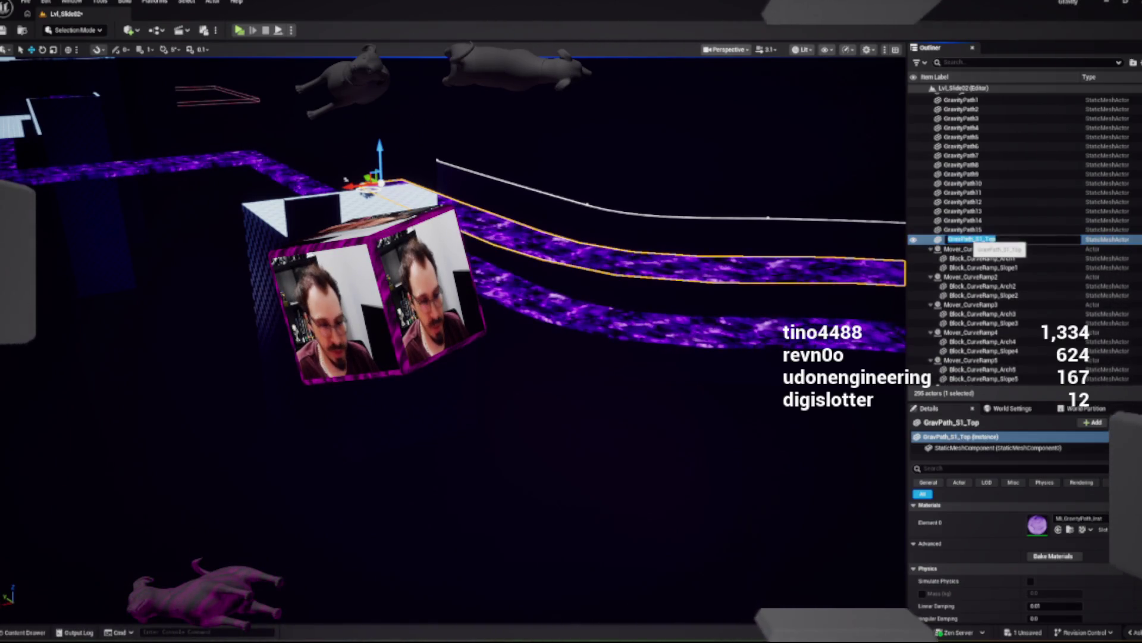
Step: Rename the lower strip Box2 to GravPath_S1_Bot by pasting the name and swapping Top for Bot
left_click(951, 253)
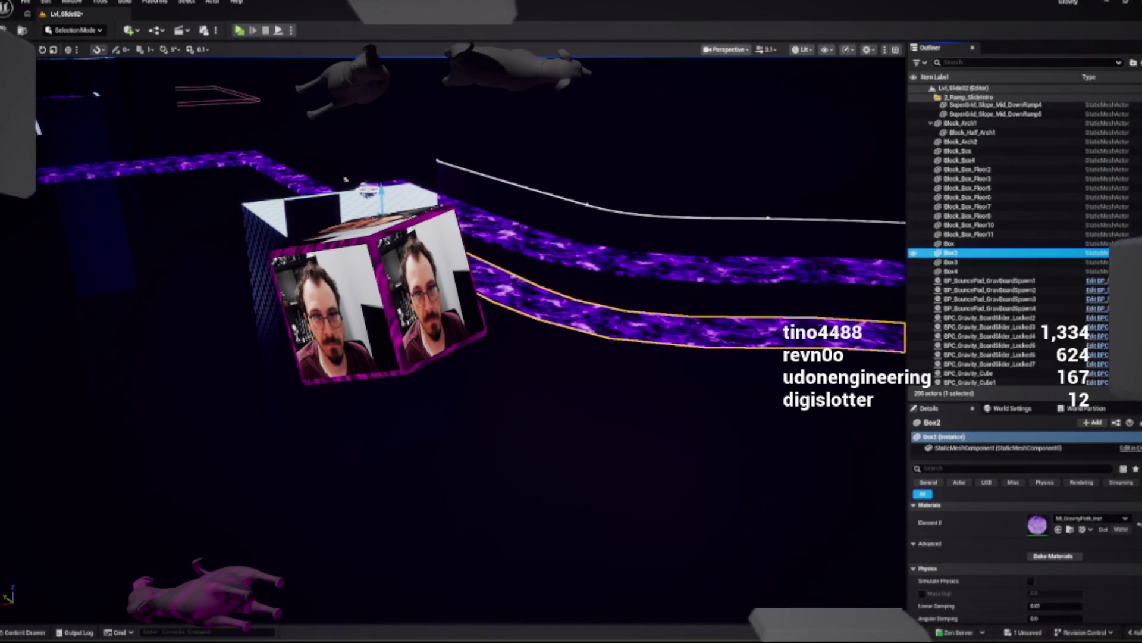
key("F2")
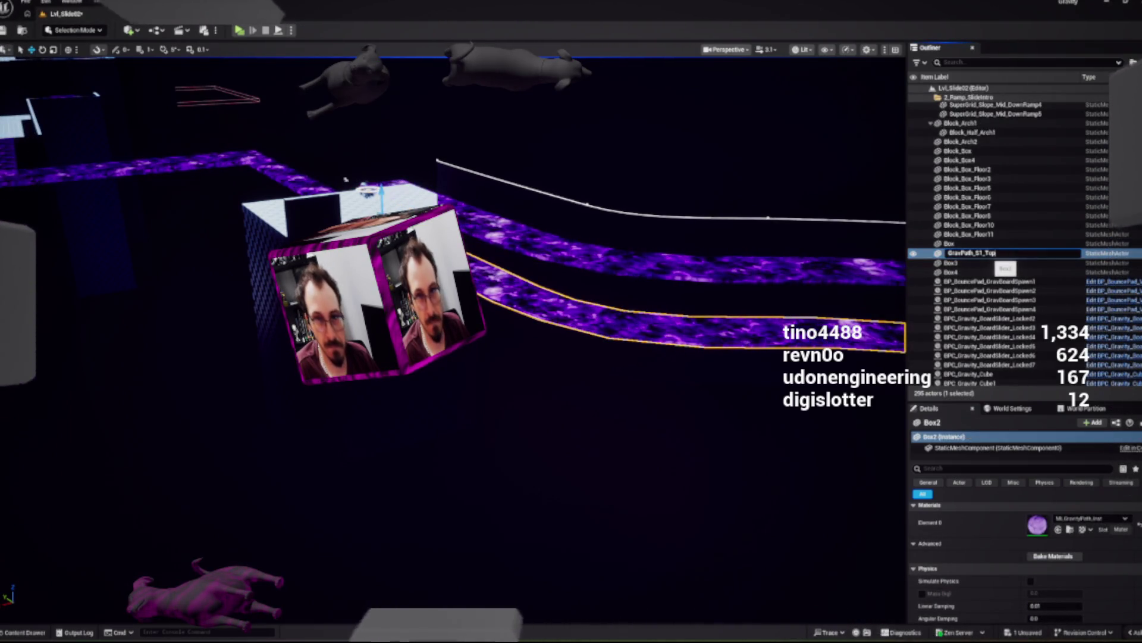
key("Return")
key("BackSpace")
key("BackSpace")
key("BackSpace")
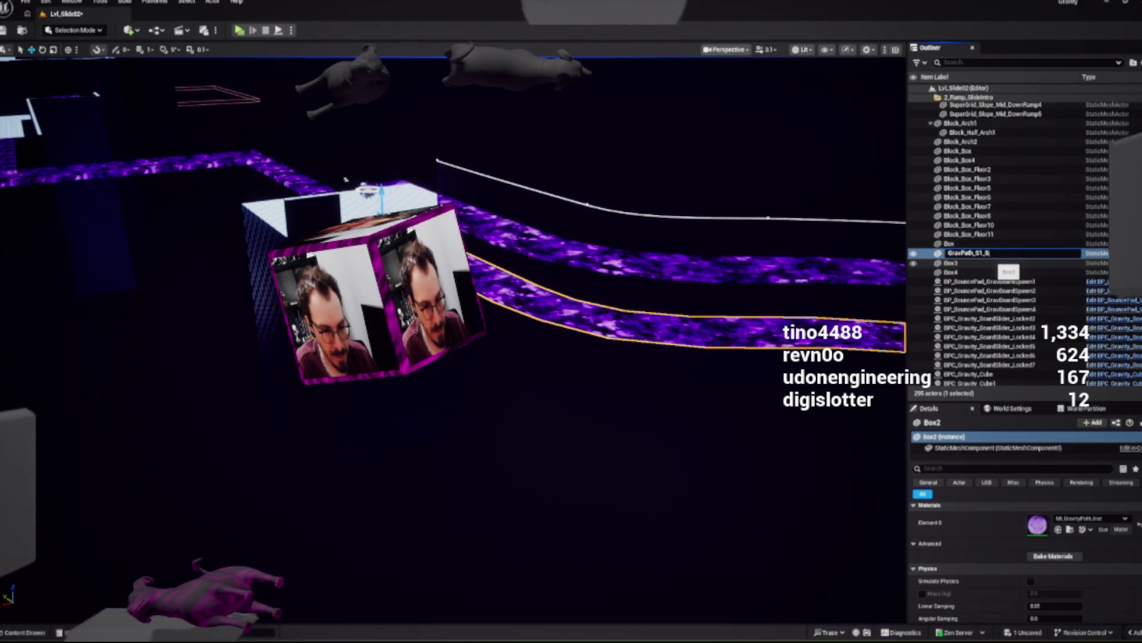
type("Bot")
key("Return")
key("f")
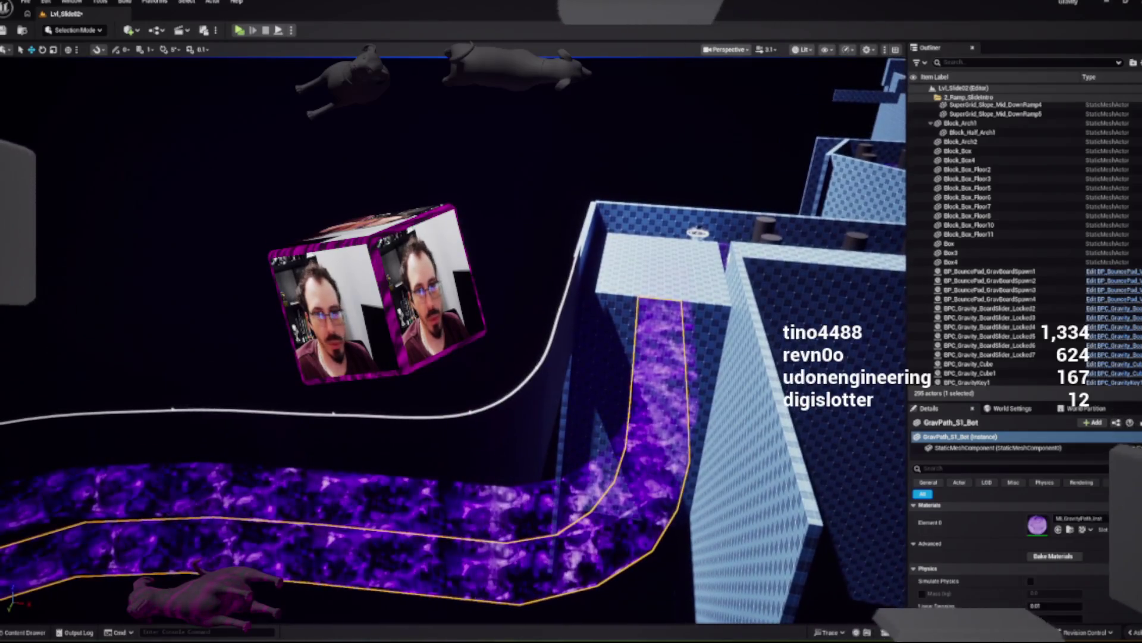
Step: Select the wall spline, save Lvl_Slide02 with Ctrl+Shift+S, and close the Content Drawer
left_click(416, 409)
key("f")
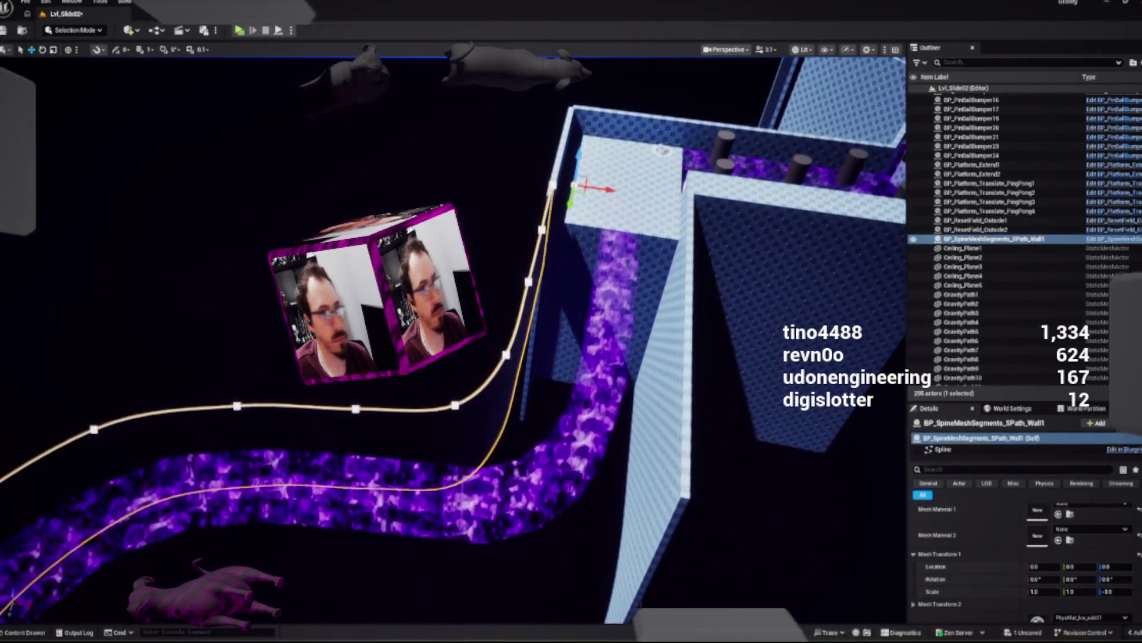
key("ctrl+space")
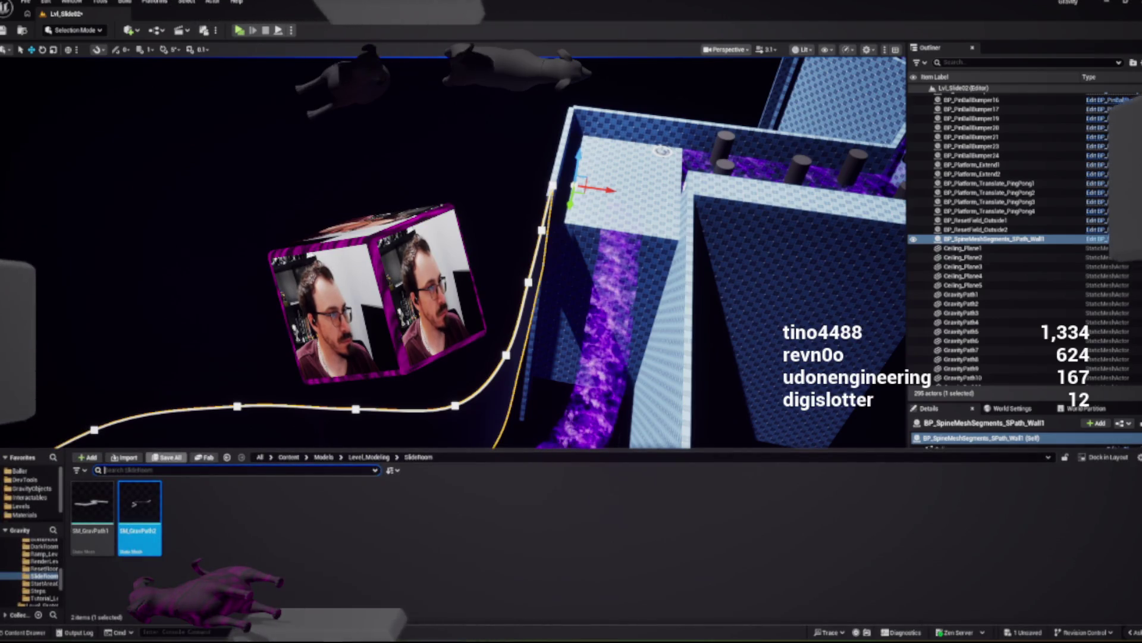
key("ctrl+shift+s")
key("Return")
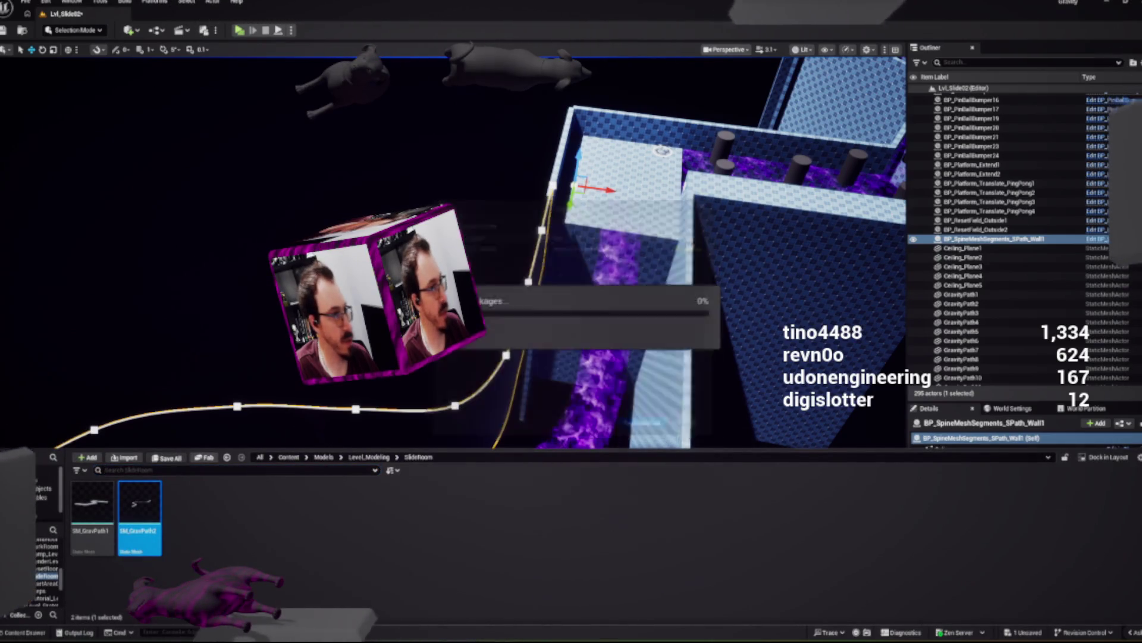
left_click(24, 632)
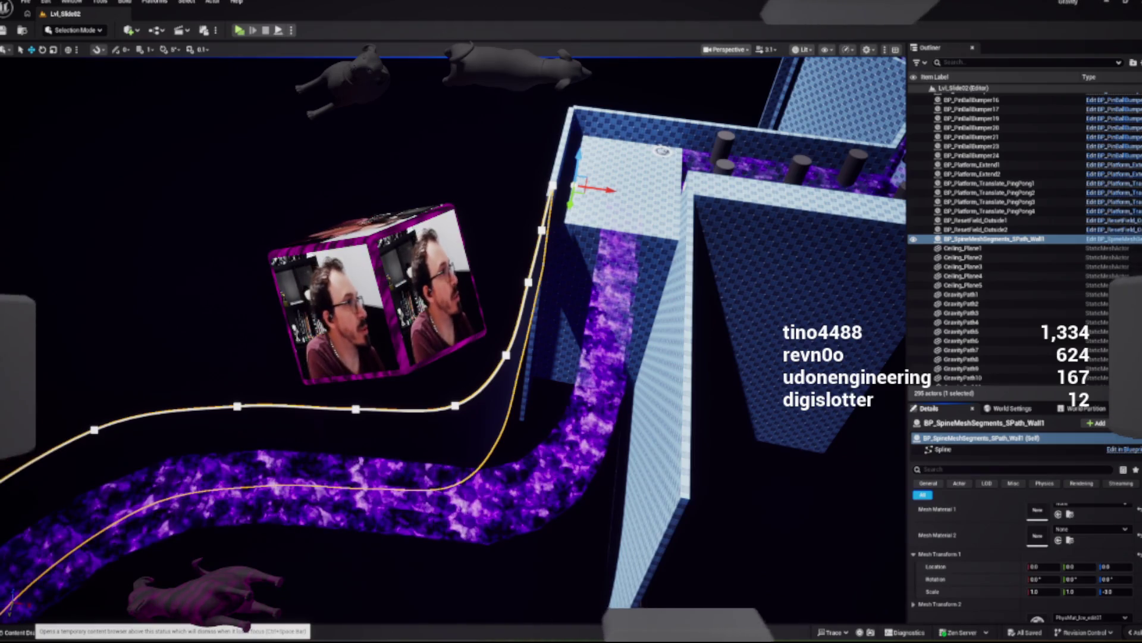
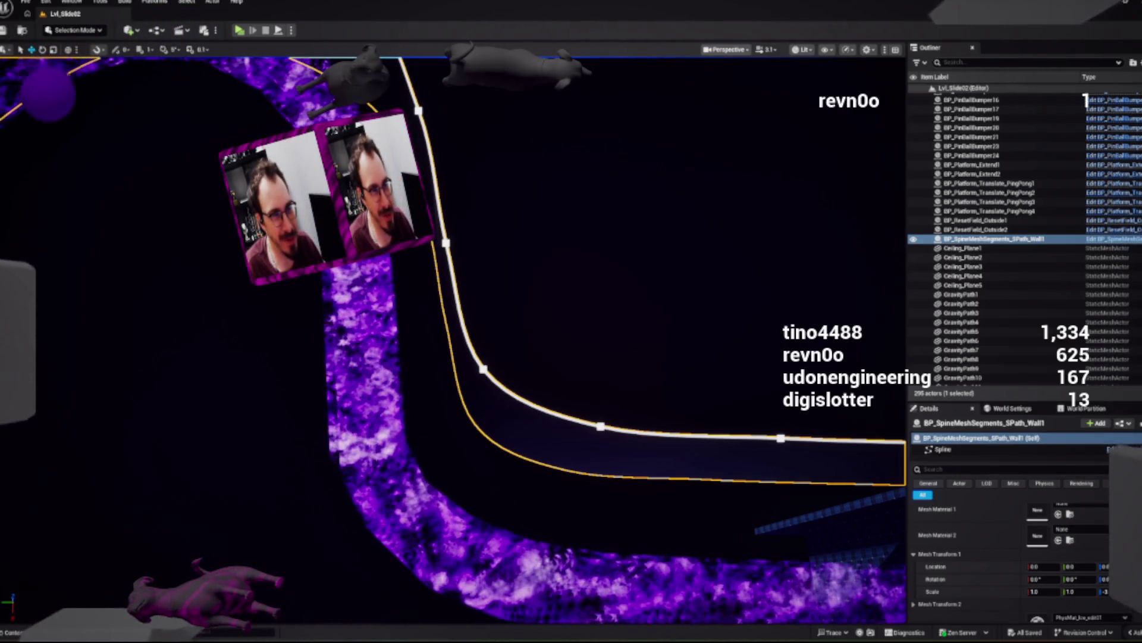
Step: Move and rotate the first wall's bend spline point so the wall follows the purple track
left_click(485, 392)
left_click_drag(485, 395, 490, 400)
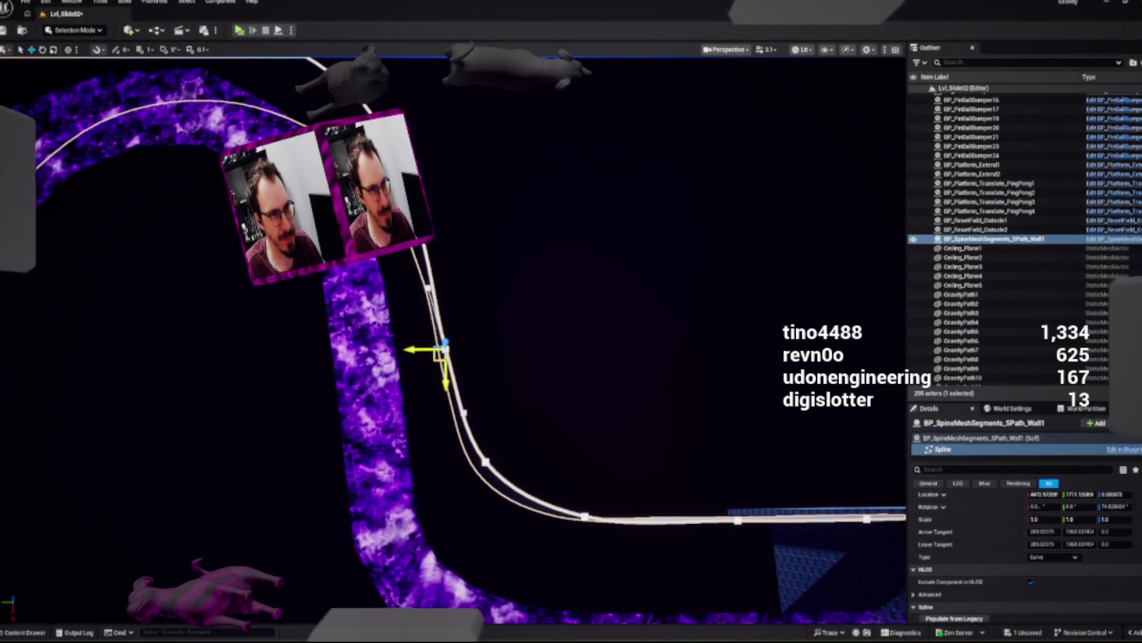
key("e")
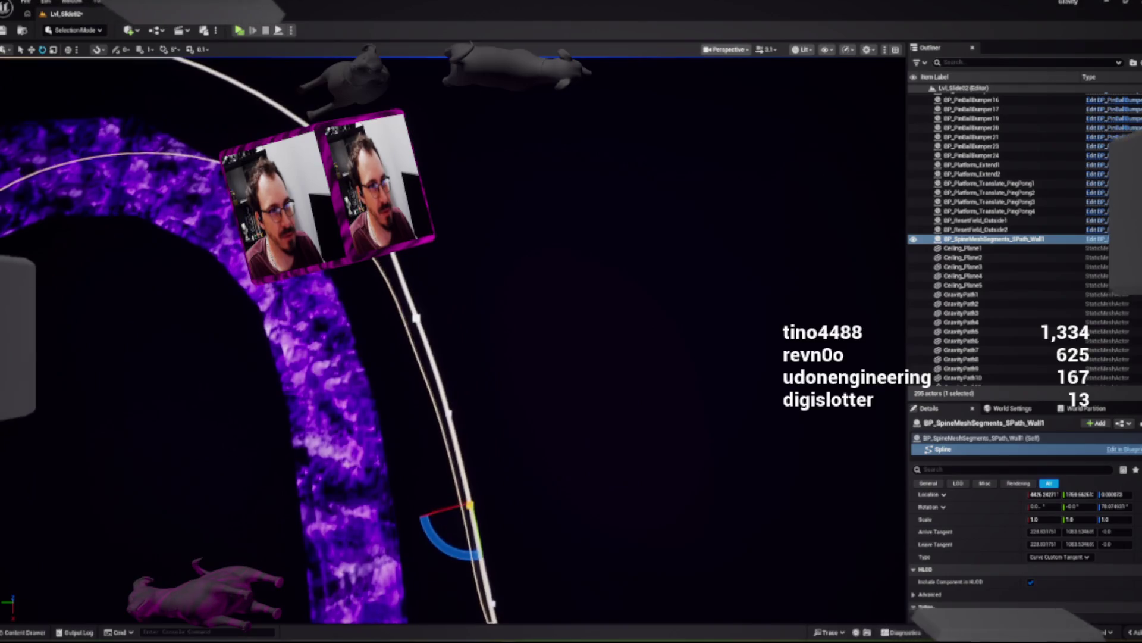
key("w")
left_click(405, 331)
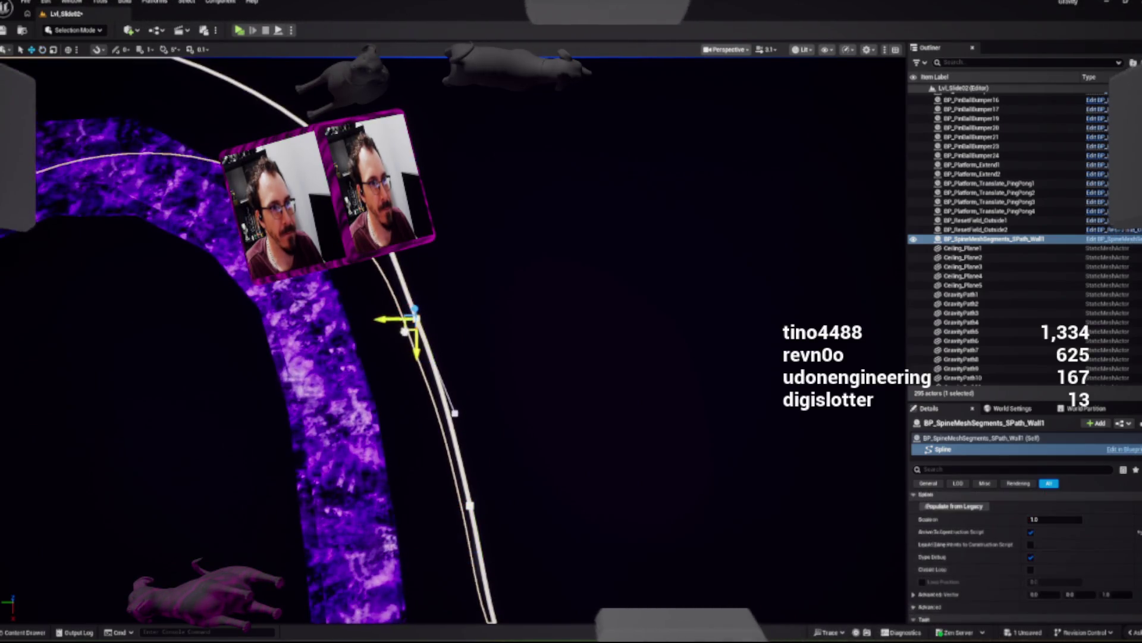
key("f")
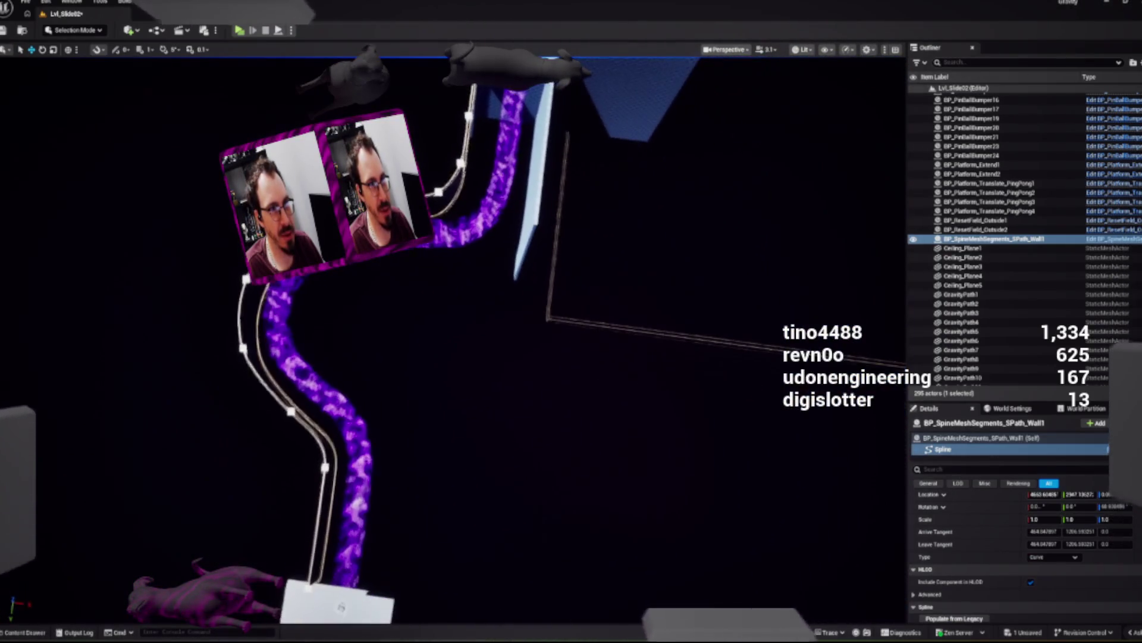
left_click(994, 239)
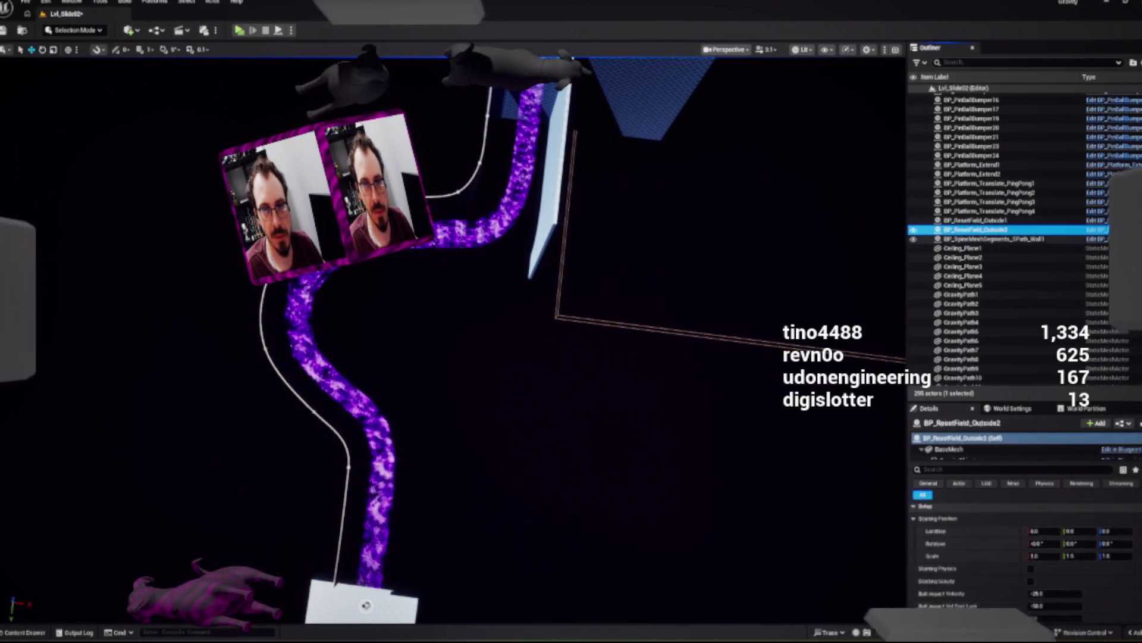
Step: Duplicate the SPath wall actor with Ctrl+D, creating BP_SpineMeshSegments_SPath_Wall2
key("ctrl+d")
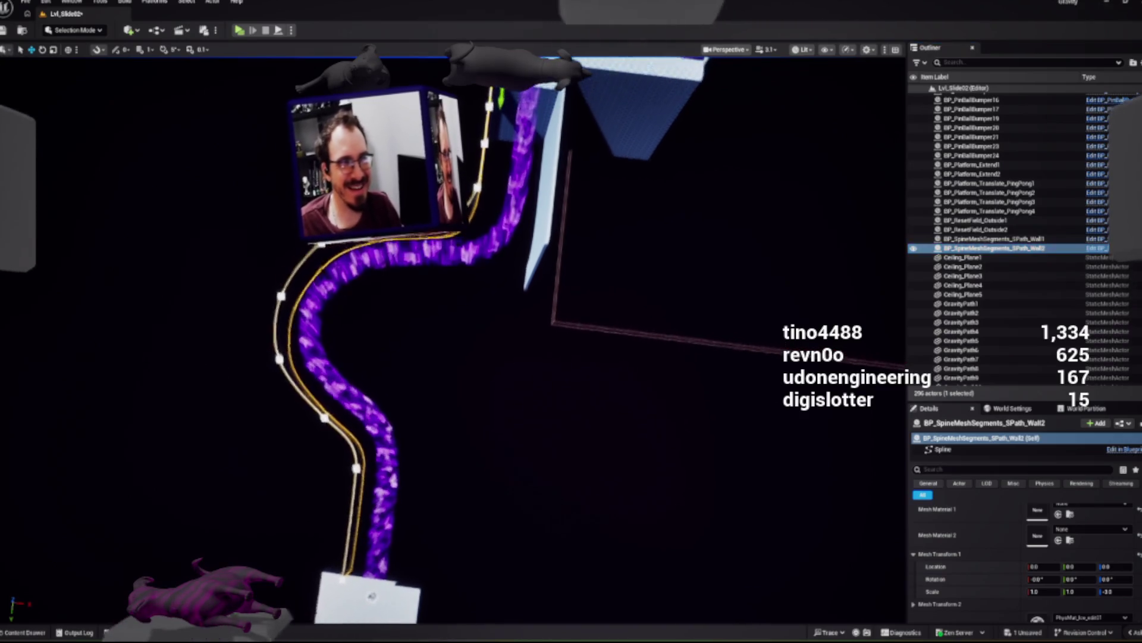
scroll(452, 339, "up", 3)
scroll(452, 339, "down", 3)
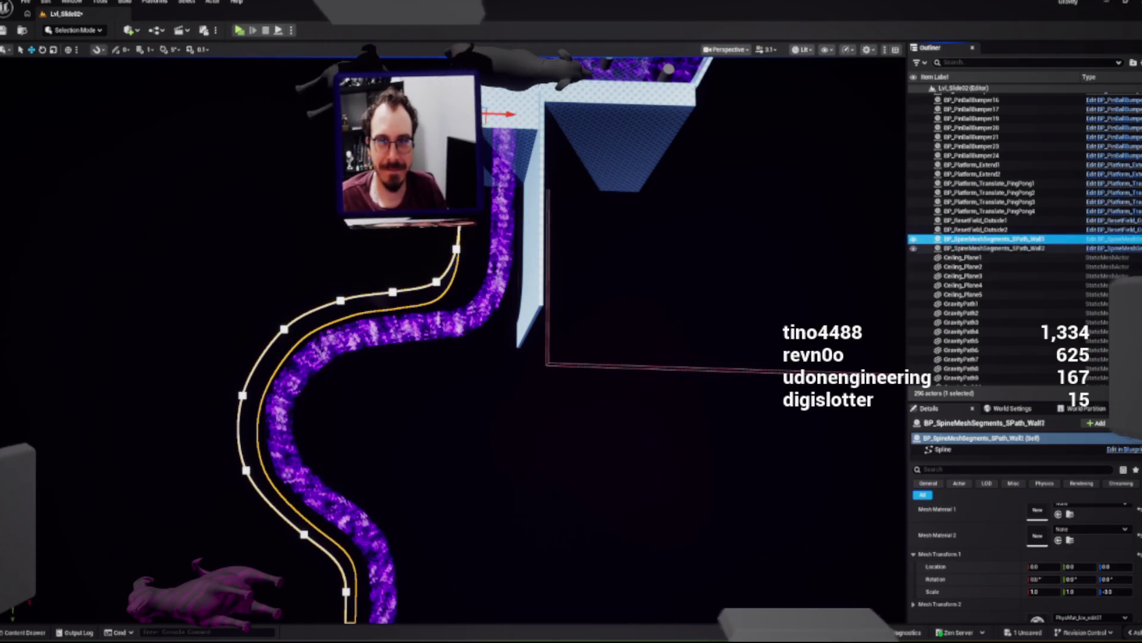
Step: Select all of Wall2's spline points and shift the wall across to the track's far edge
left_click(994, 247)
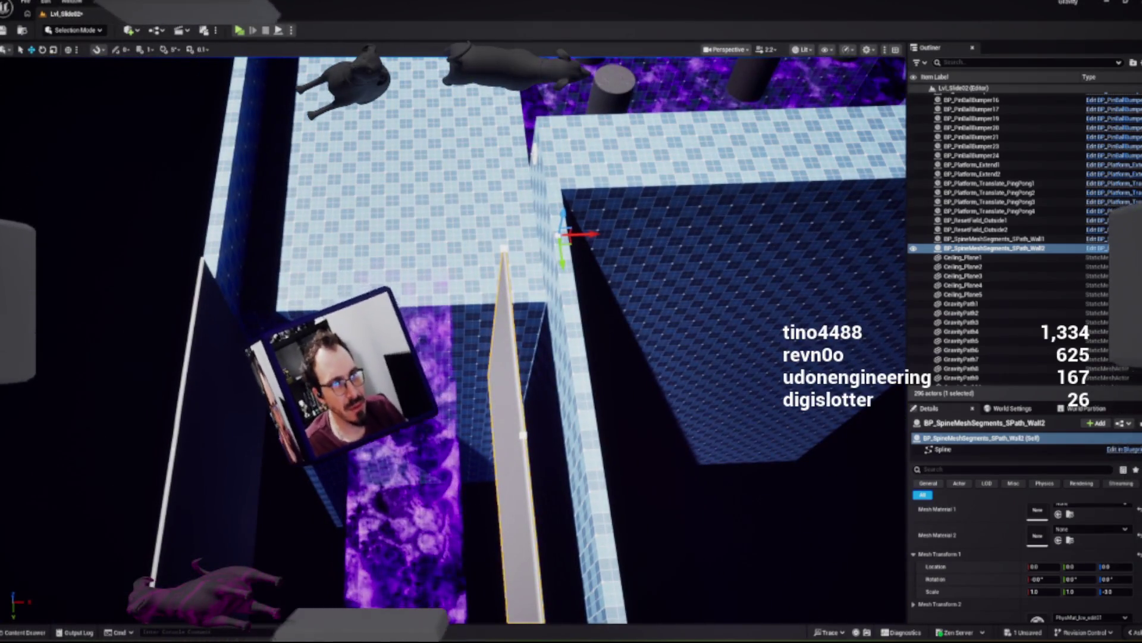
left_click(504, 249)
key("ctrl+a")
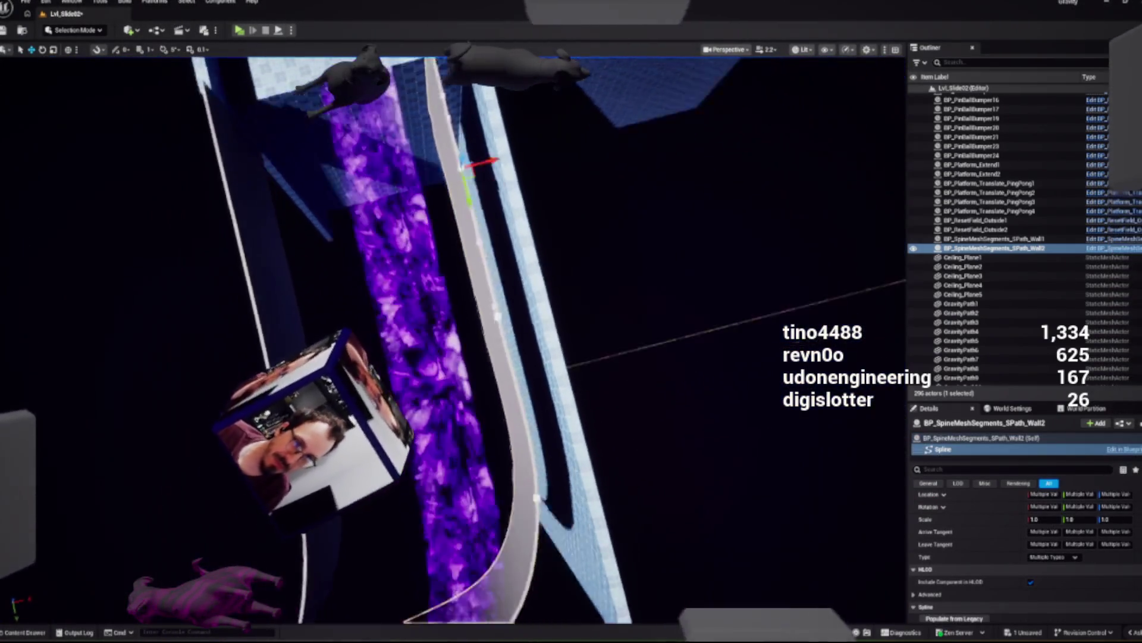
left_click(453, 319)
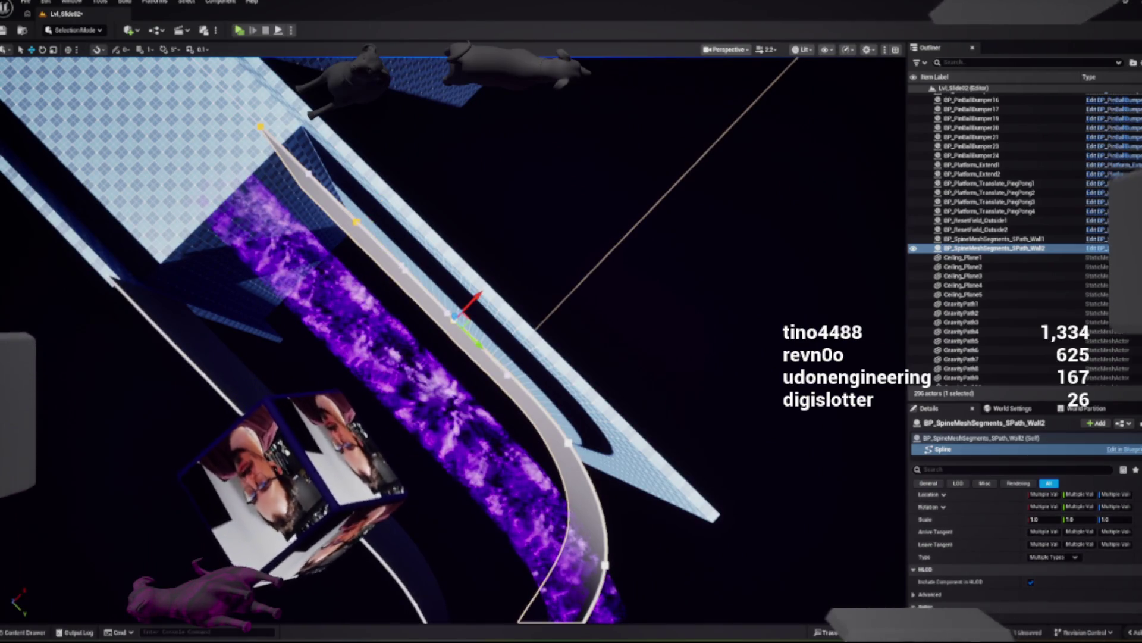
left_click(573, 443)
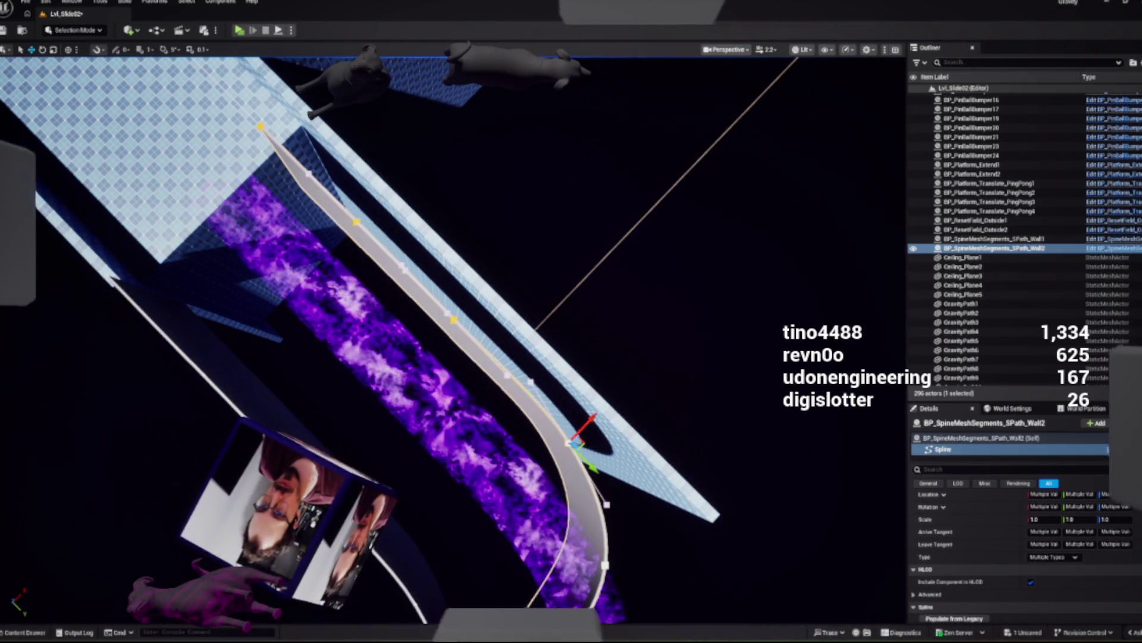
left_click_drag(626, 540, 654, 509)
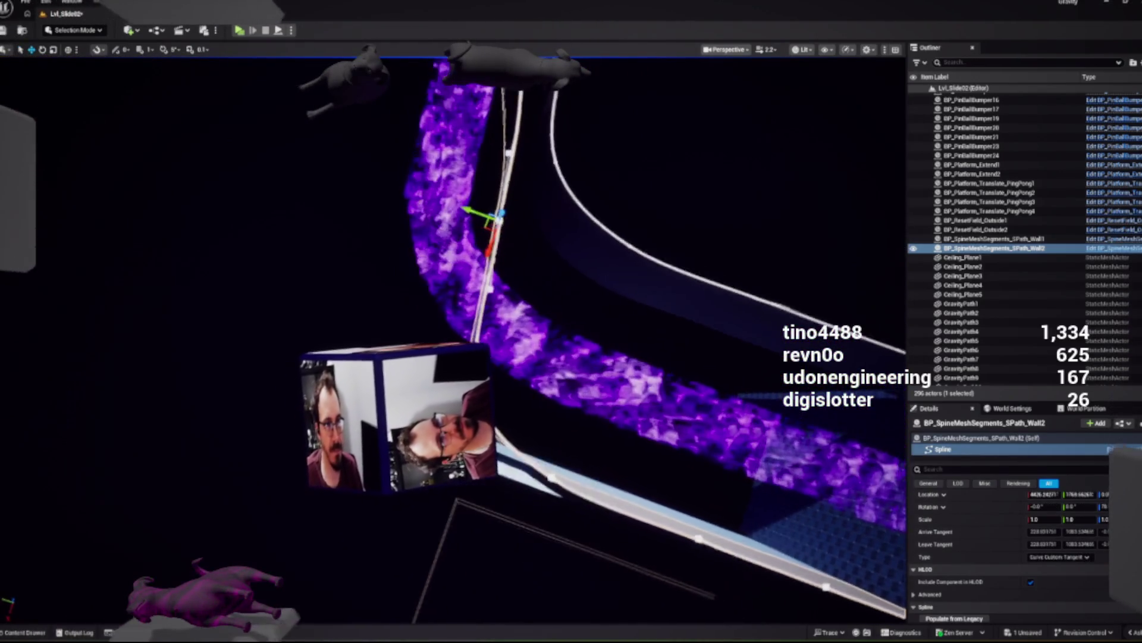
left_click_drag(489, 253, 386, 264)
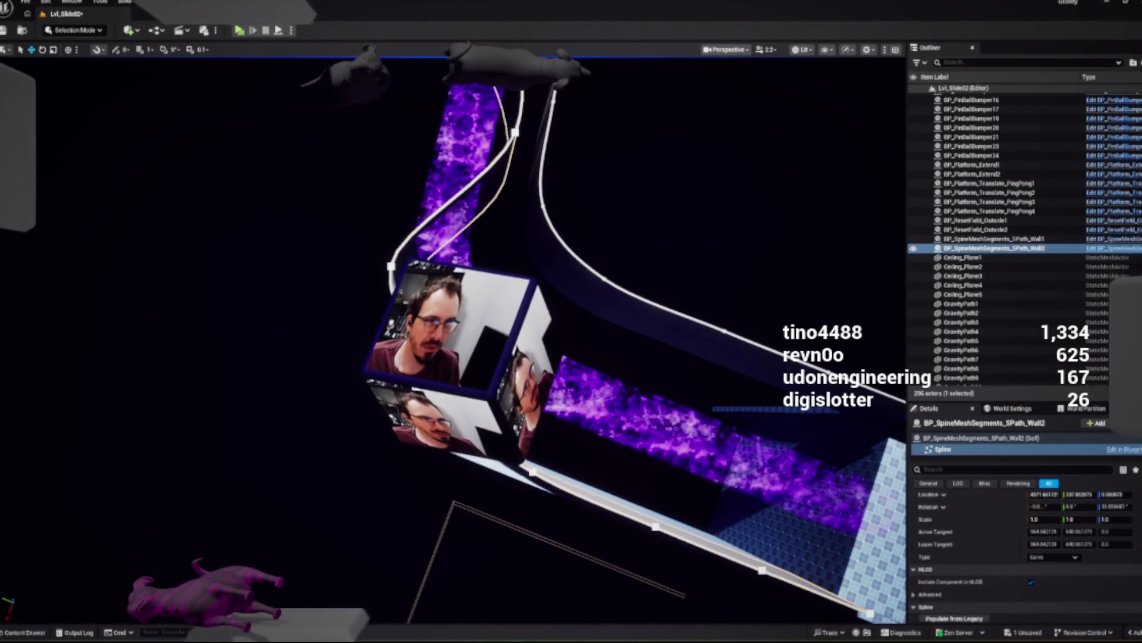
Step: Select a spline point on Wall2 and nudge it toward the purple track
left_click_drag(384, 265, 384, 269)
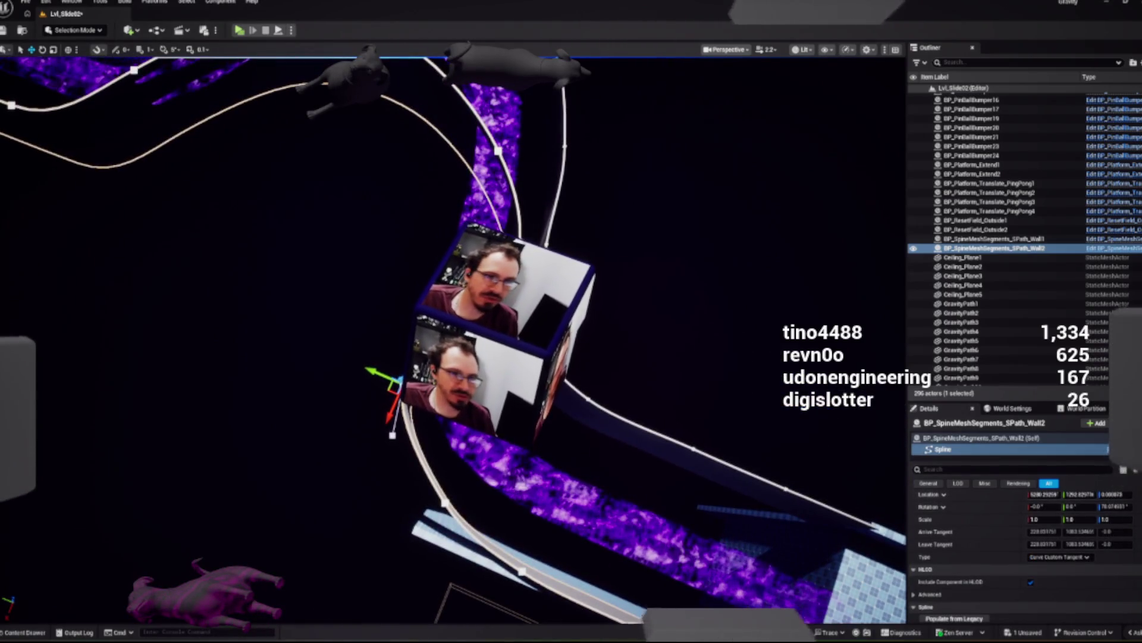
key("Escape")
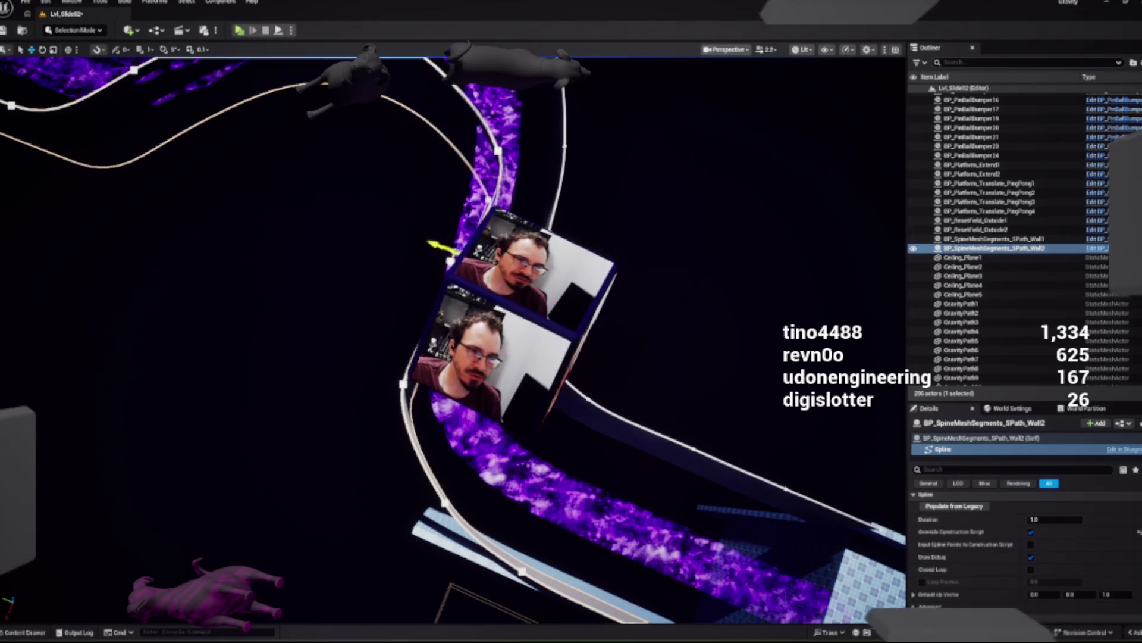
left_click(416, 243)
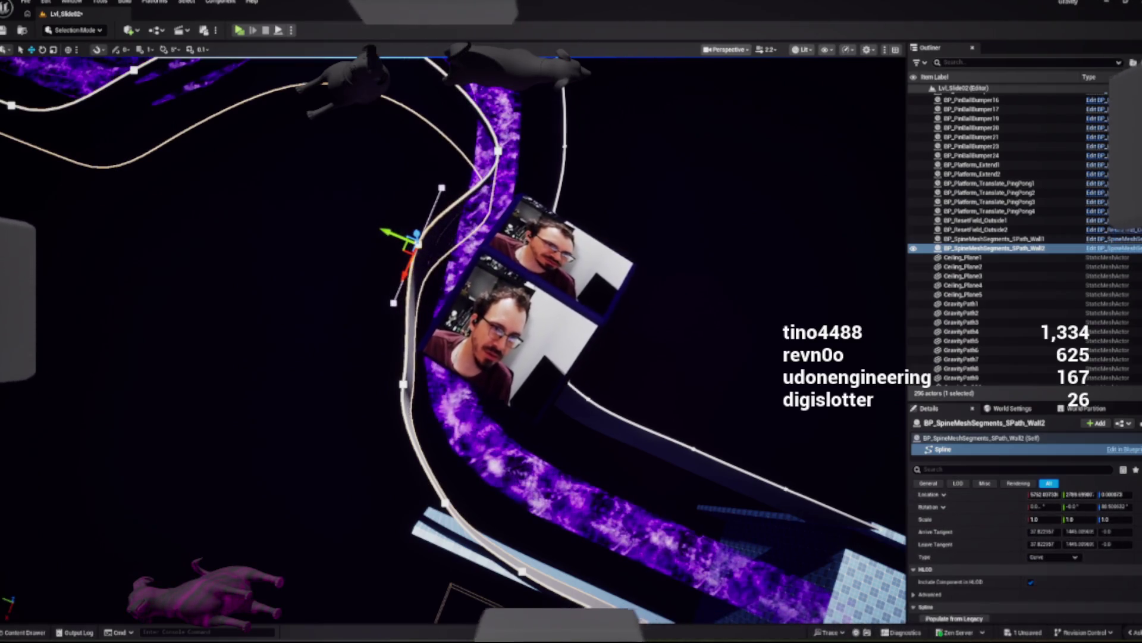
key("Escape")
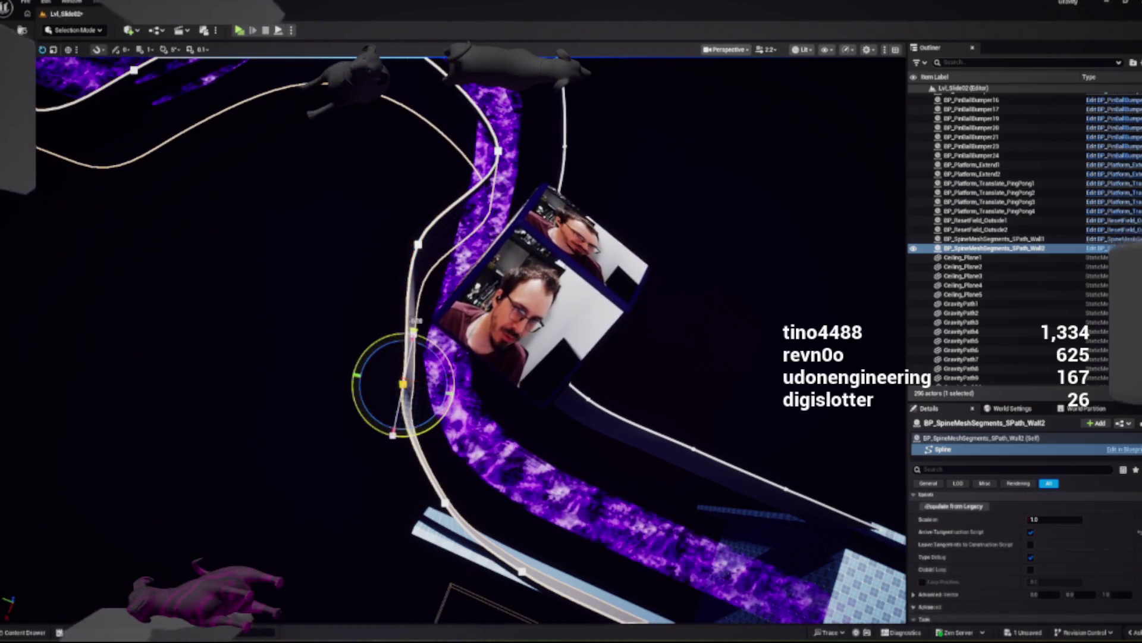
left_click(403, 382)
key("w")
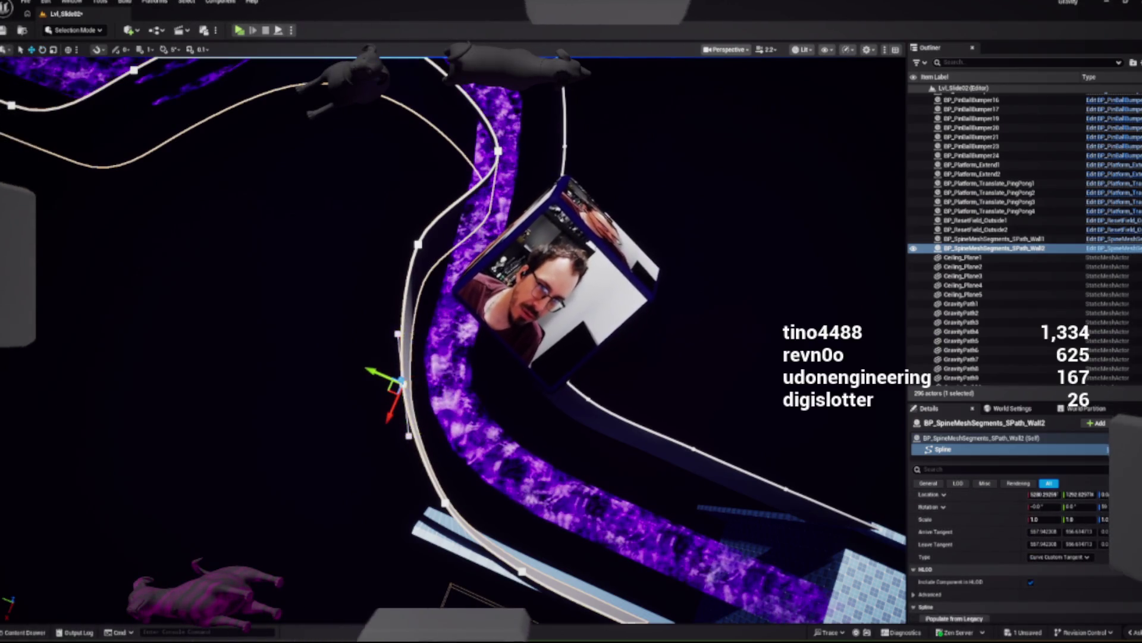
mouse_move(394, 385)
left_mouse_down()
mouse_move(386, 394)
mouse_move(372, 359)
left_mouse_up()
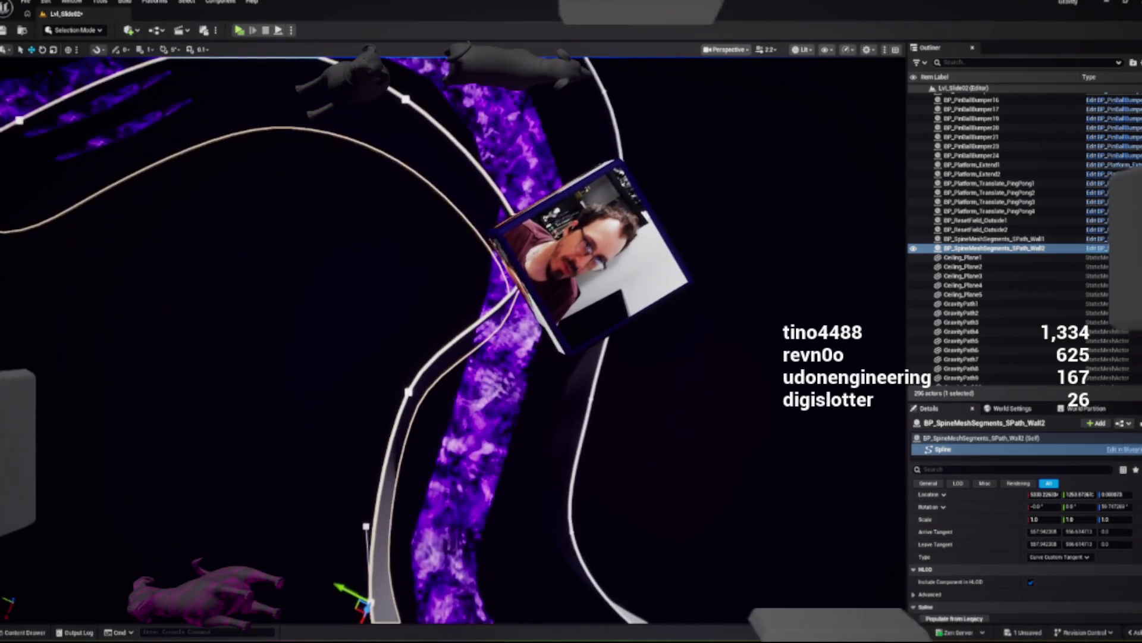
Step: Pull Wall2's upper-bend spline points left so they hug the track's curve
left_click_drag(515, 263, 501, 257)
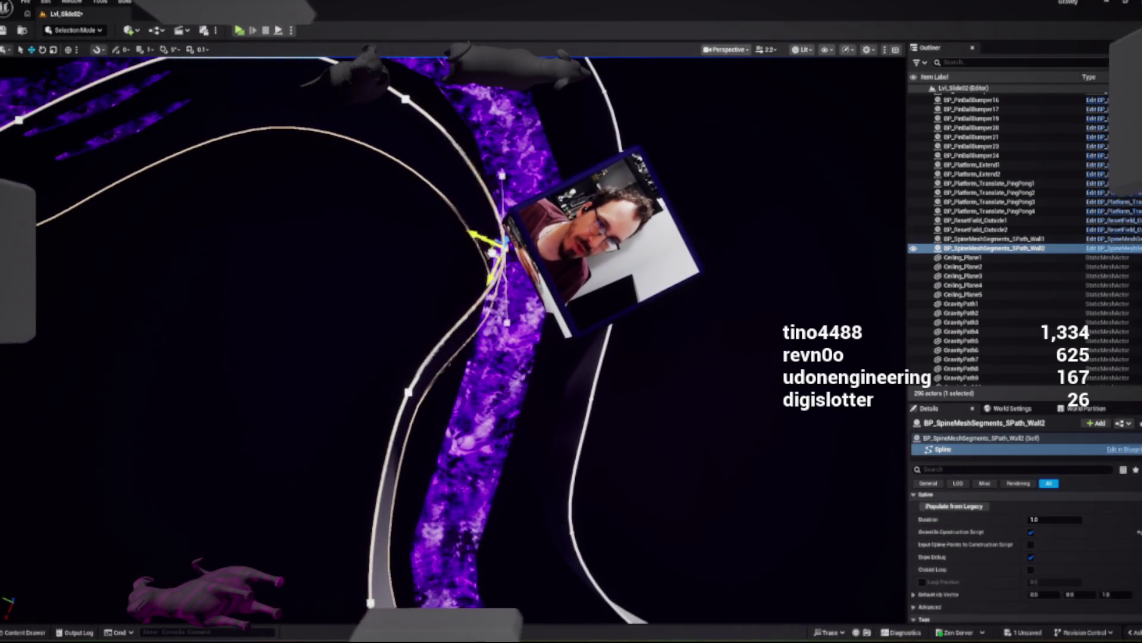
left_click_drag(456, 225, 381, 236)
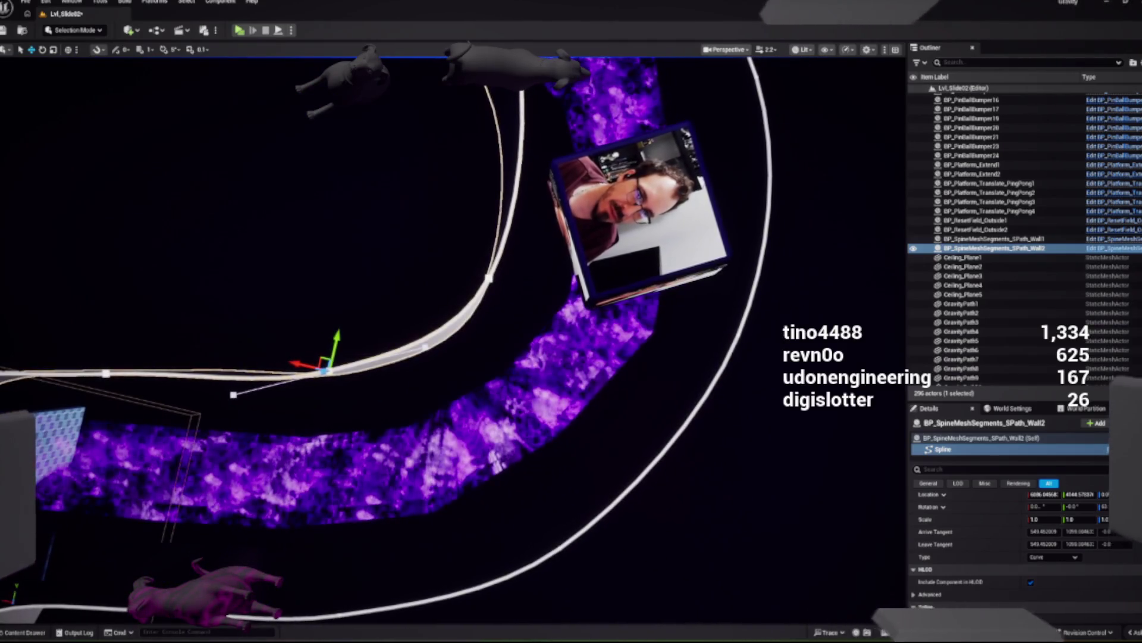
left_click_drag(488, 273, 473, 272)
left_click_drag(452, 333, 423, 339)
mouse_move(527, 331)
left_mouse_down()
mouse_move(498, 319)
mouse_move(458, 332)
left_mouse_up()
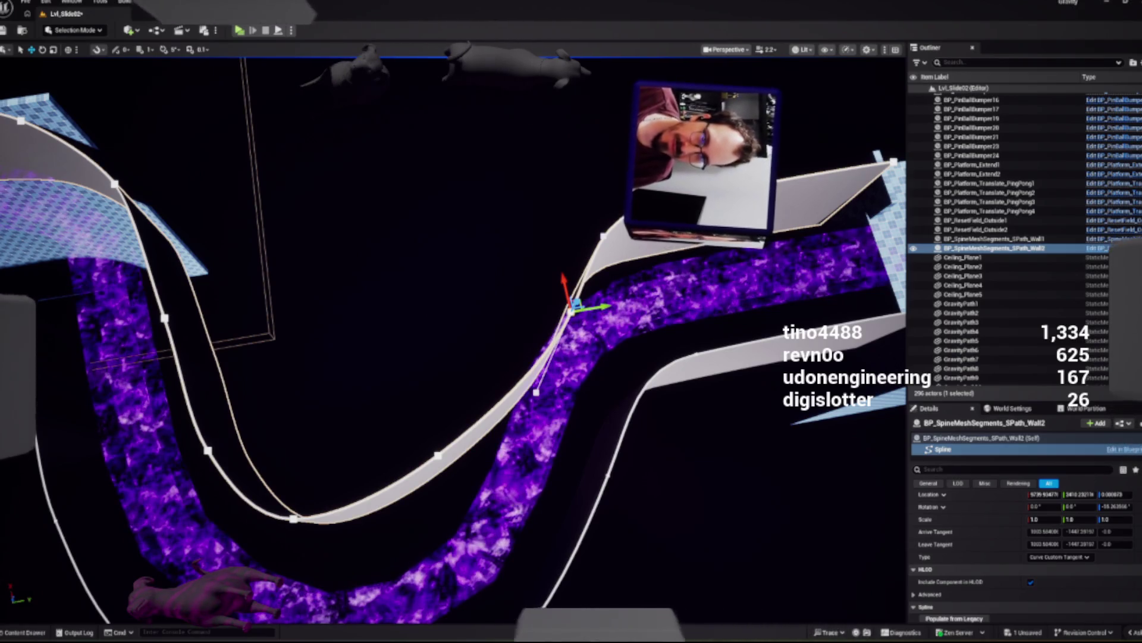
Step: Drag Wall2's spline point down-left so the wall follows the S-bend
mouse_move(458, 333)
left_mouse_down()
mouse_move(484, 313)
mouse_move(440, 304)
mouse_move(434, 267)
left_mouse_up()
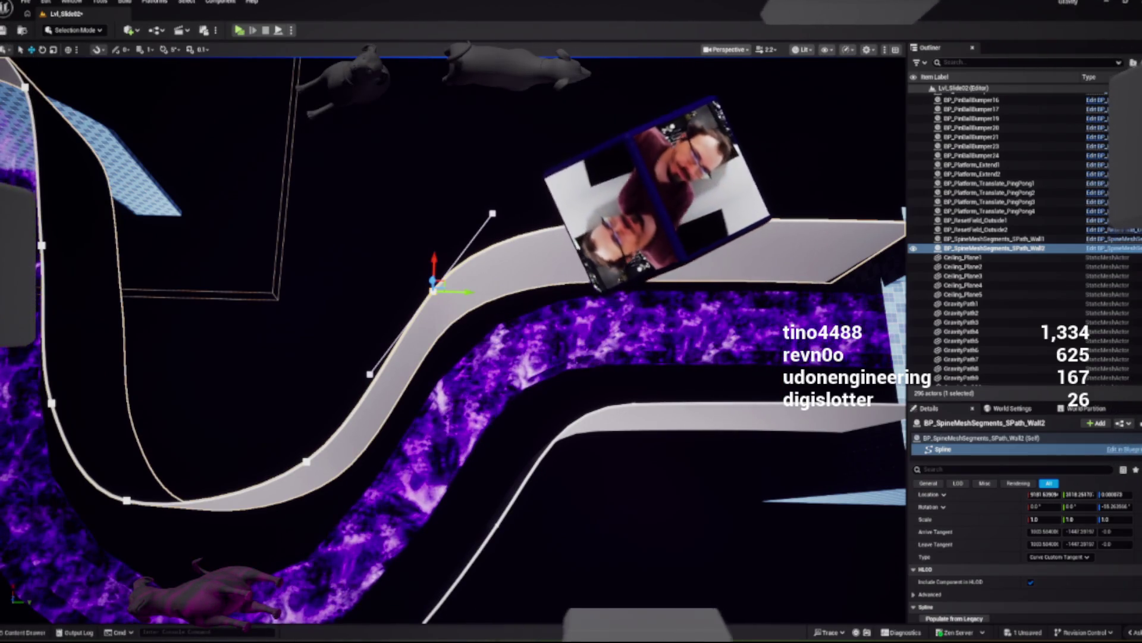
mouse_move(434, 286)
left_mouse_down()
mouse_move(395, 363)
mouse_move(345, 346)
mouse_move(309, 273)
left_mouse_up()
Step: Rotate Wall2's spline points, including the middle one, to smooth its custom tangents
left_click(465, 341)
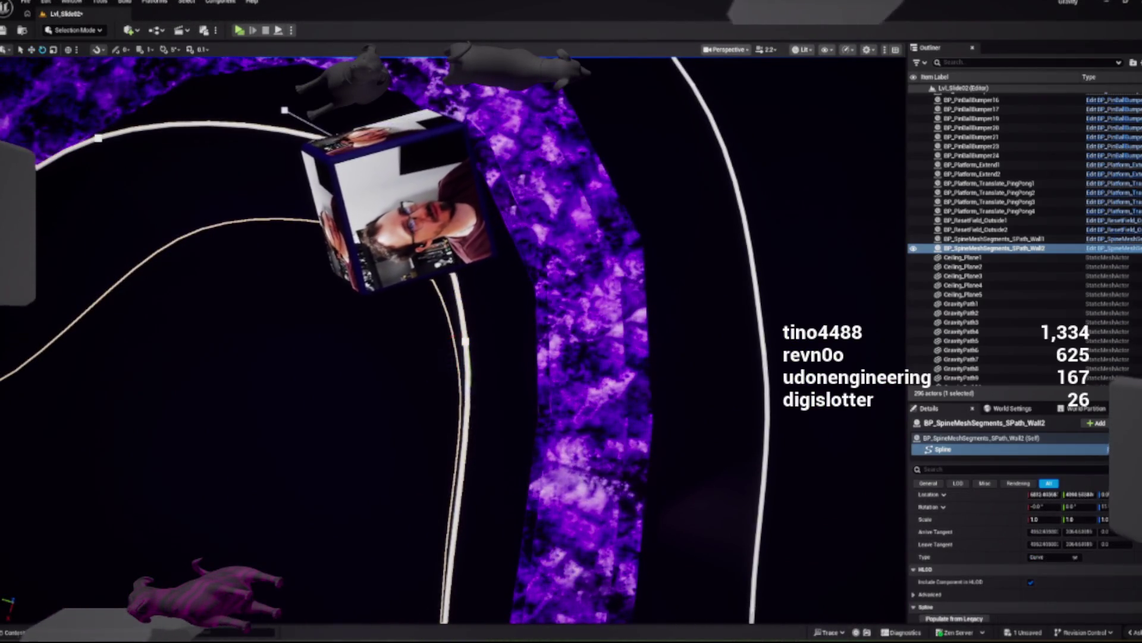
key("Escape")
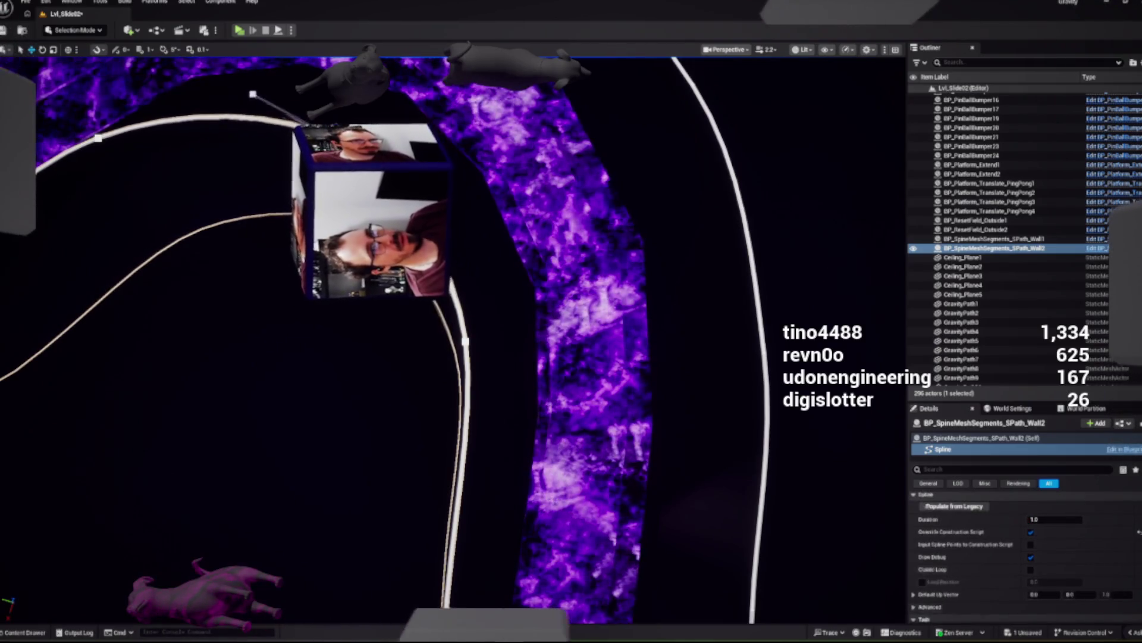
left_click(465, 341)
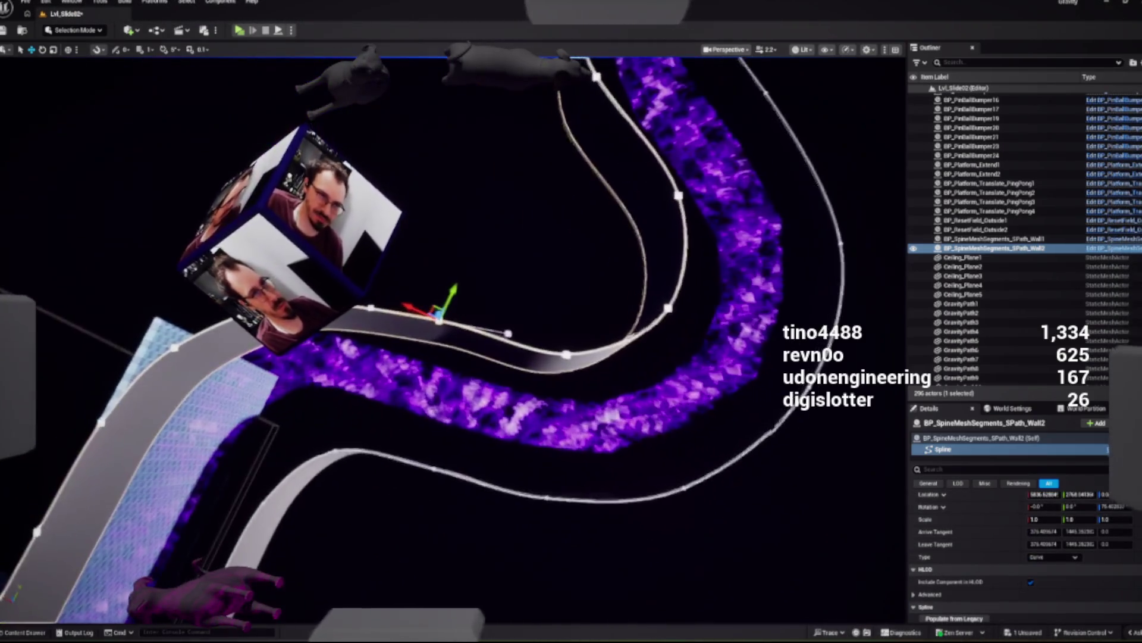
key("e")
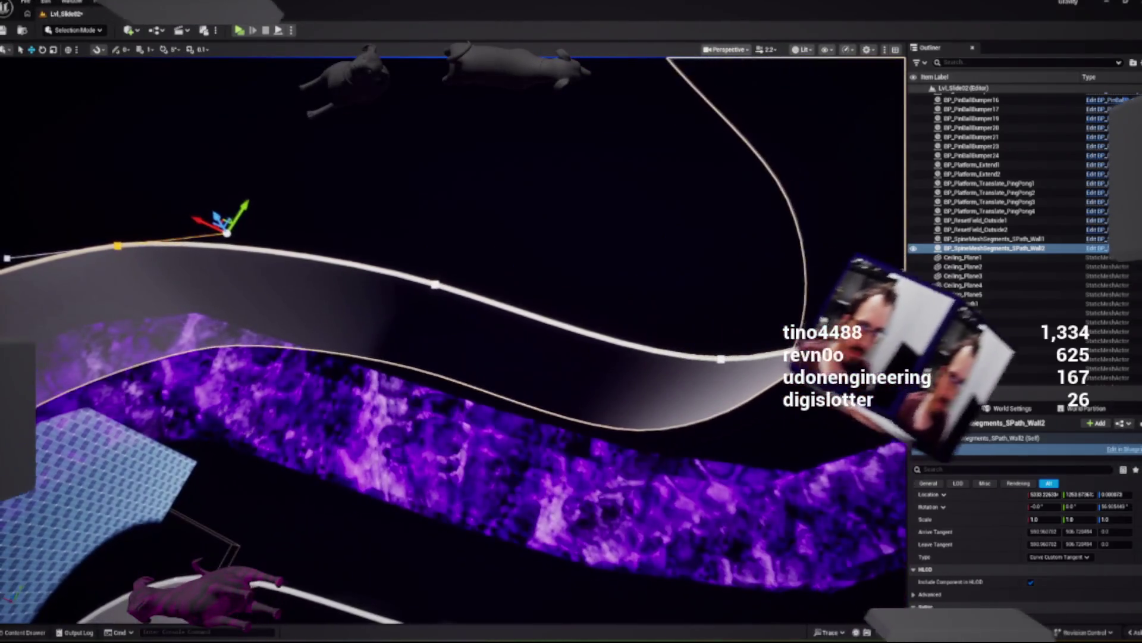
left_click(434, 284)
key("e")
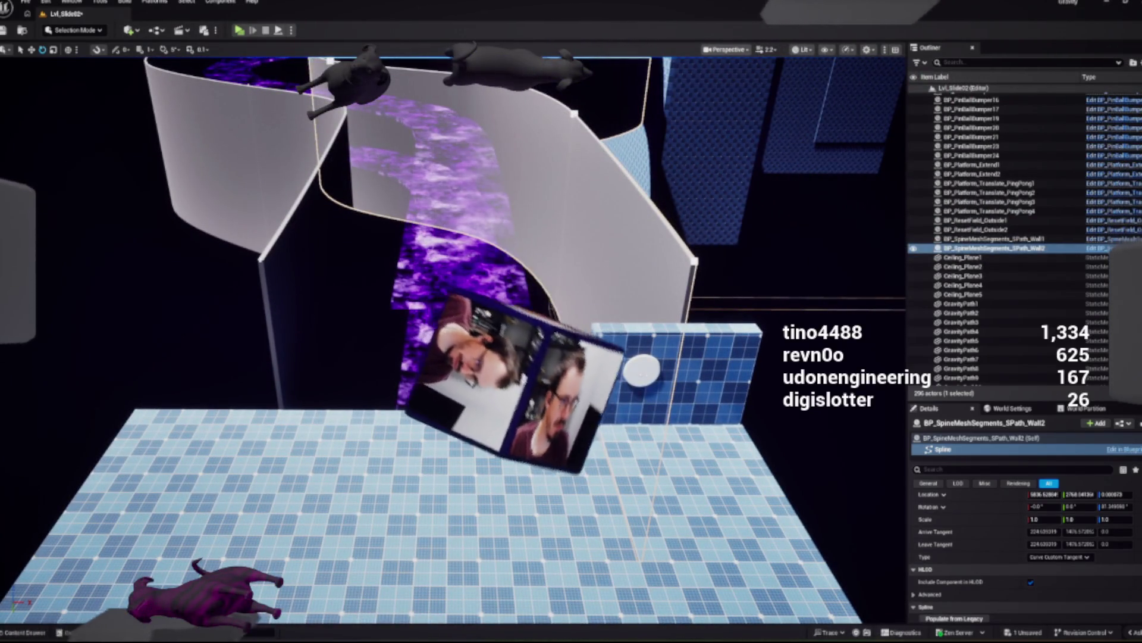
Step: Save the level
key("ctrl+space")
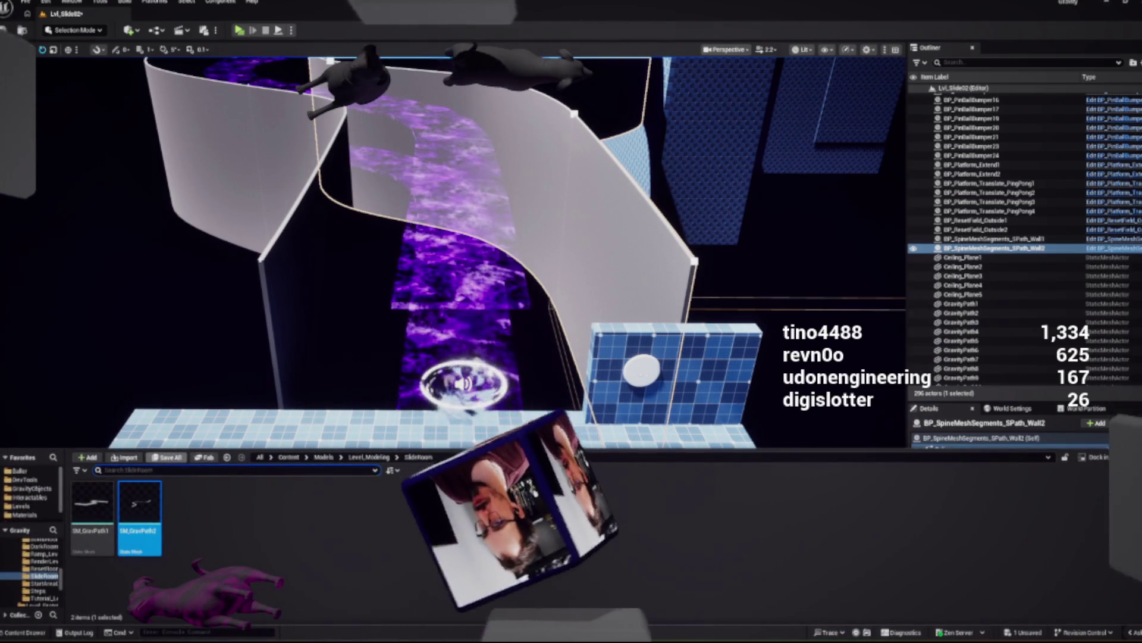
key("ctrl+shift+s")
key("Return")
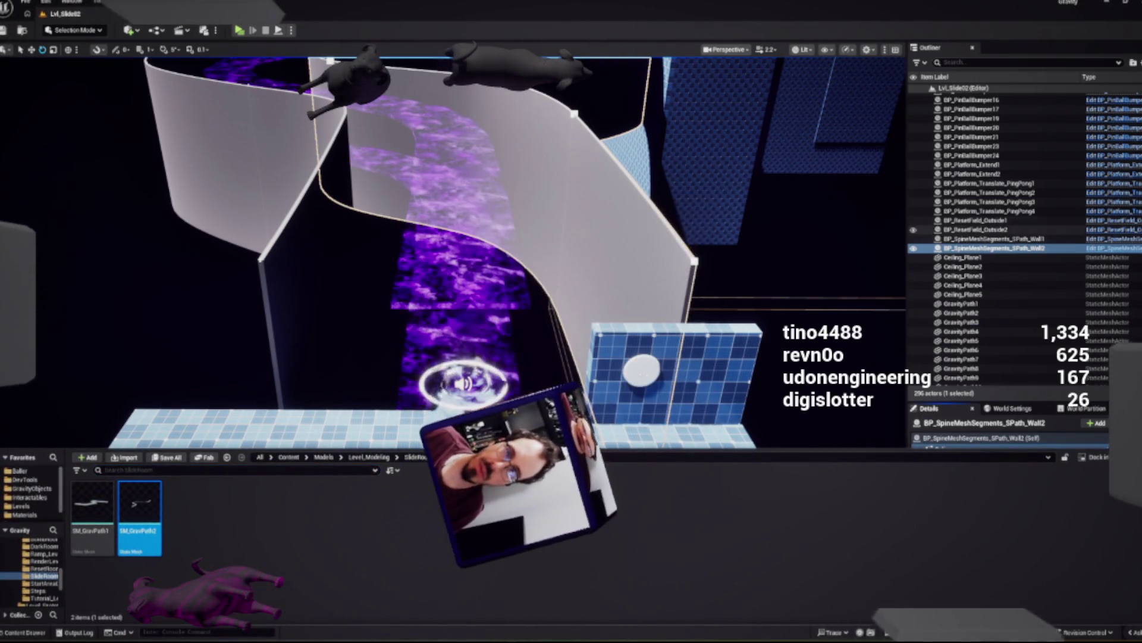
Step: Frame the curved walls, playtest in the standalone preview, then exit back to the editor
left_click(214, 148)
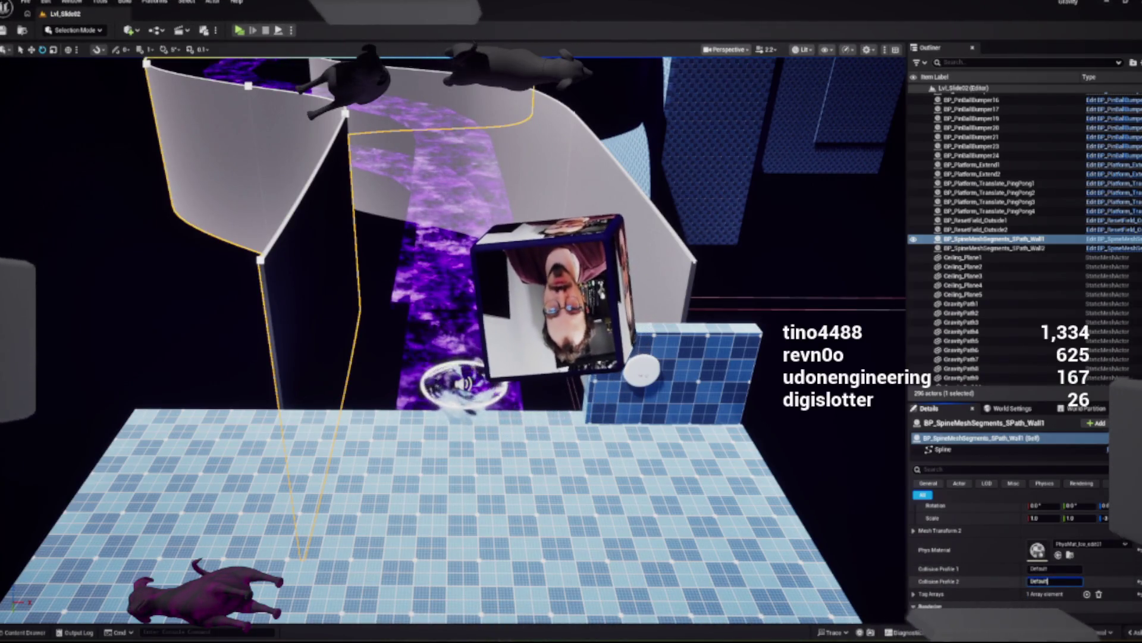
left_click(994, 248)
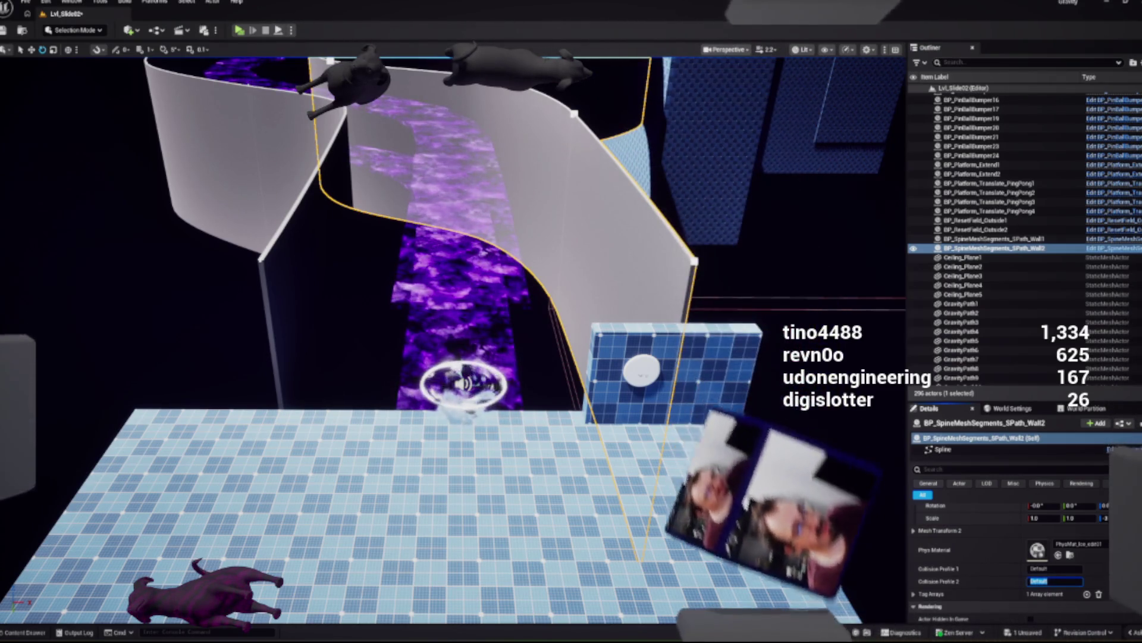
key("f")
scroll(452, 333, "up", 5)
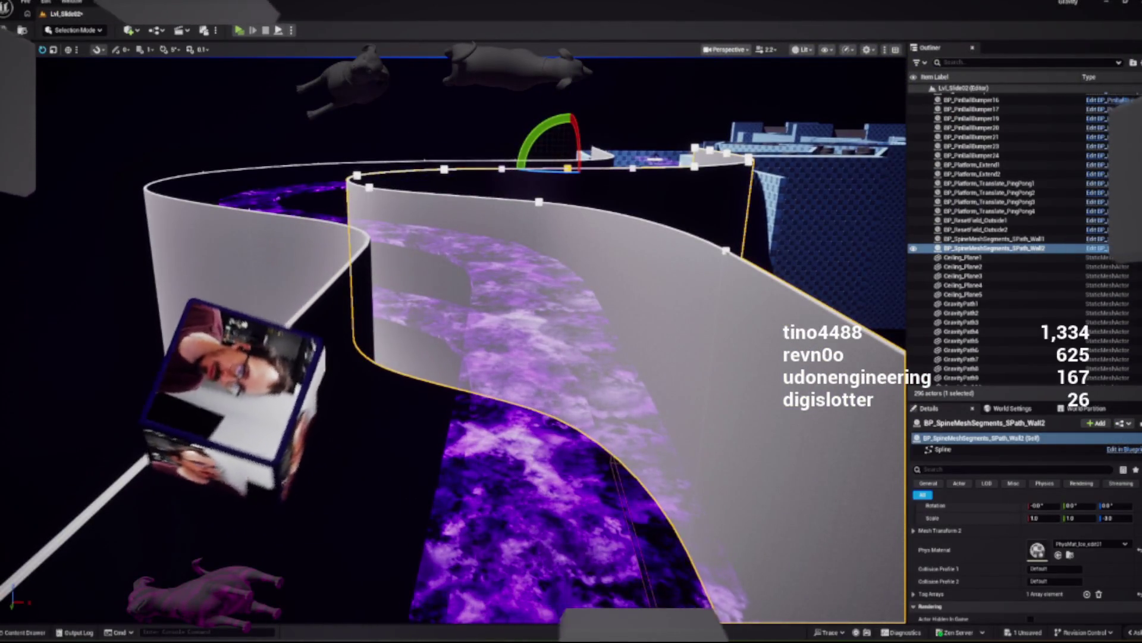
key("alt+p")
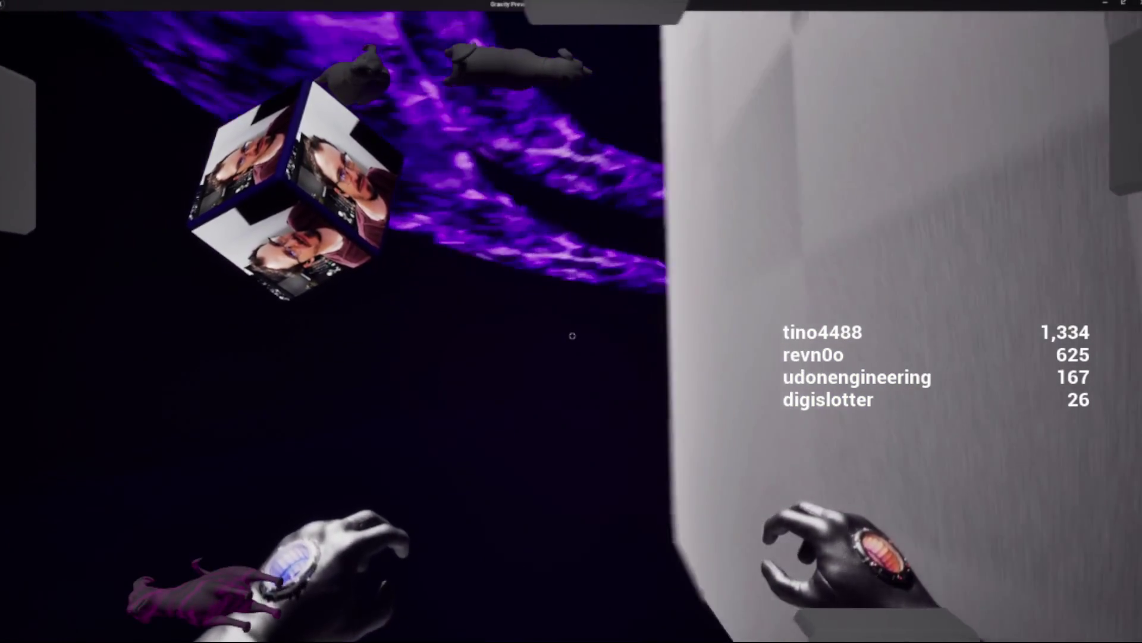
key("Escape")
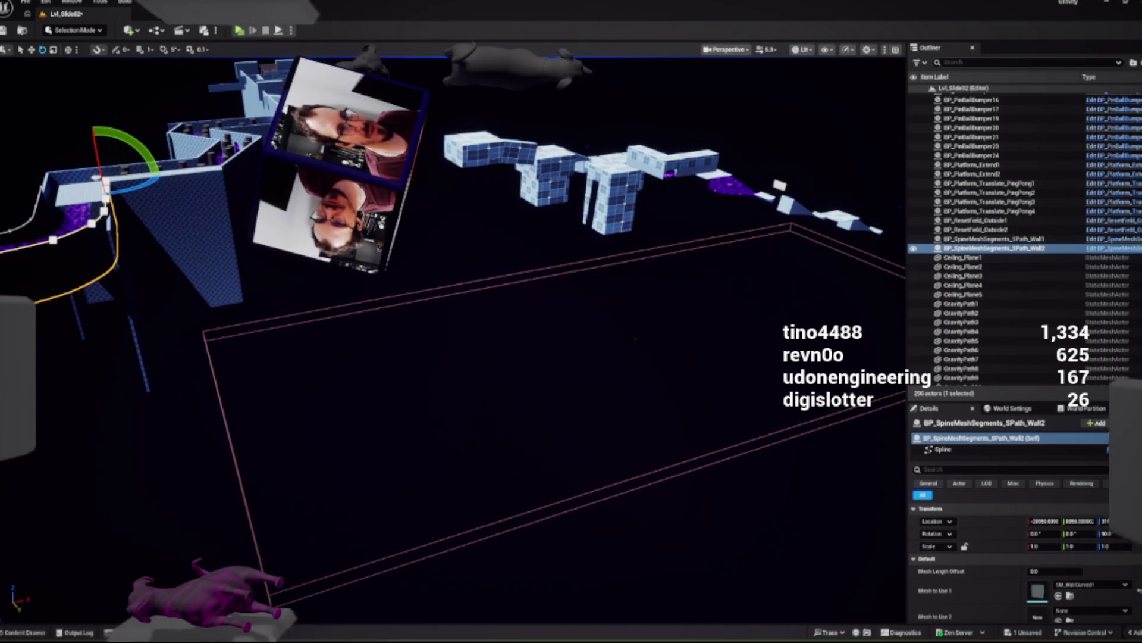
Step: Select BP_ResetField_Outside1 and switch the viewport to Unlit view mode
left_click(637, 331)
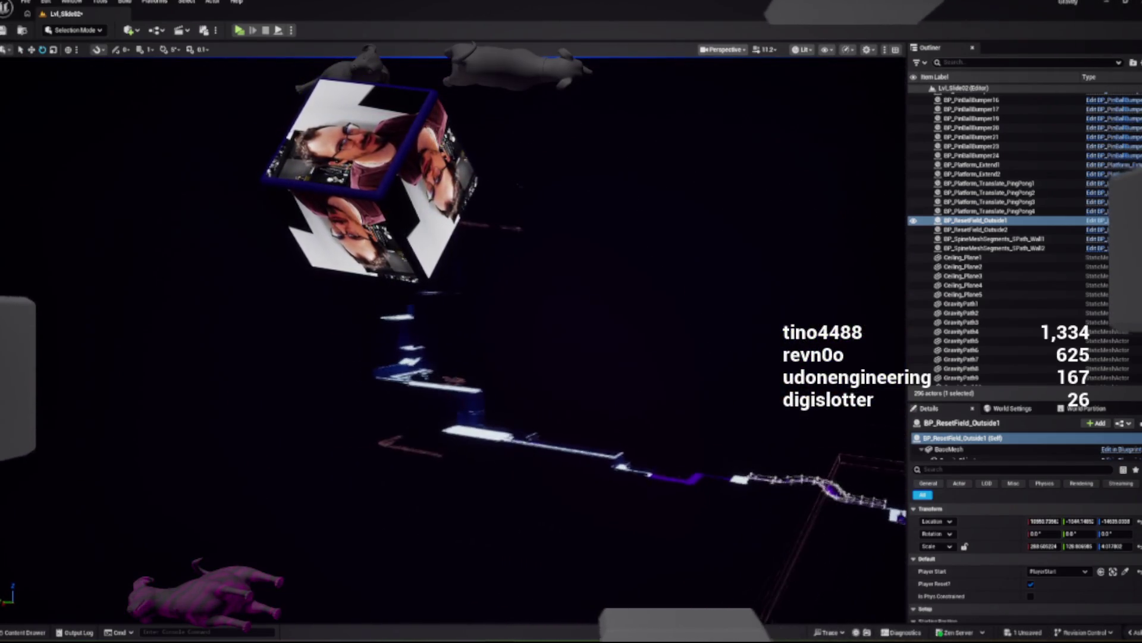
left_click(801, 49)
left_click(802, 50)
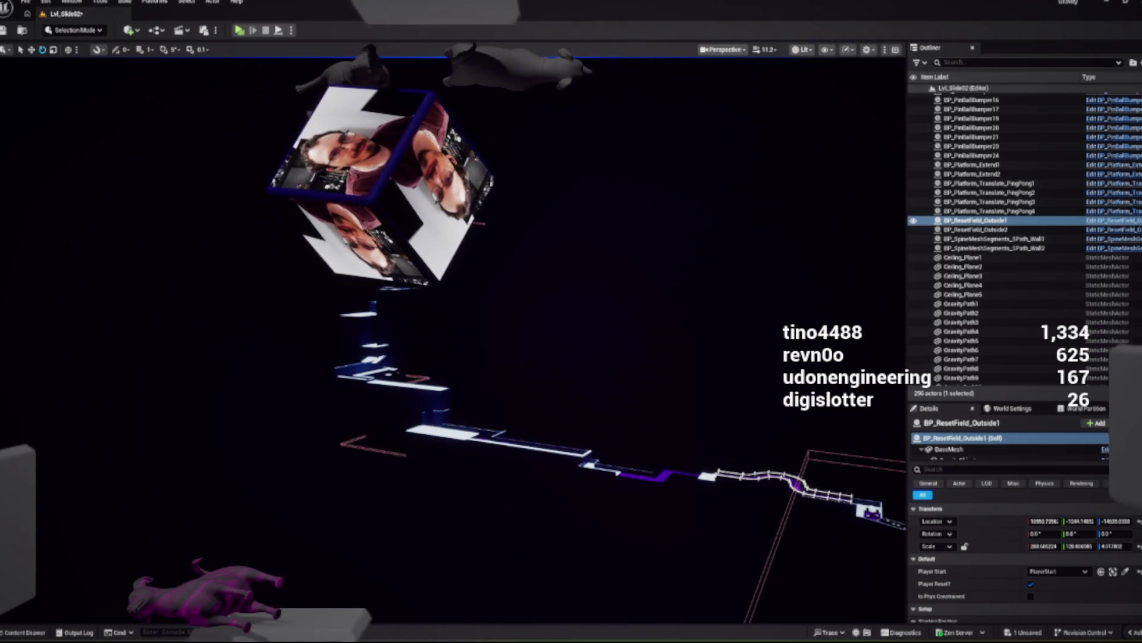
left_click(802, 49)
left_click(822, 94)
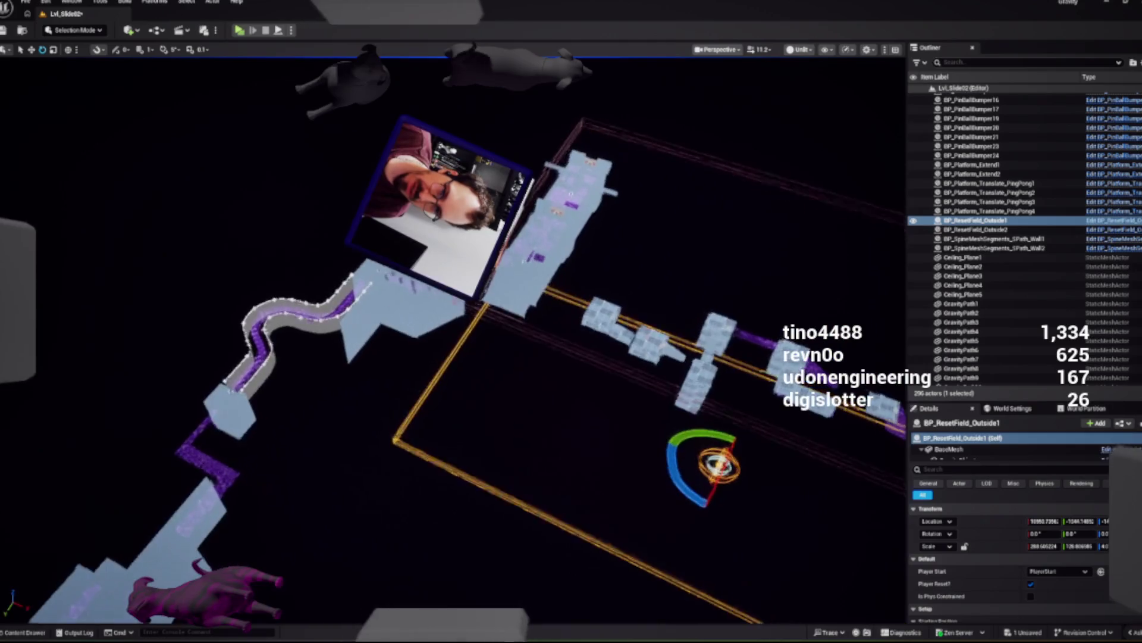
Step: Duplicate the reset field as BP_ResetField_Outside8 and move it left beside the track
key("f")
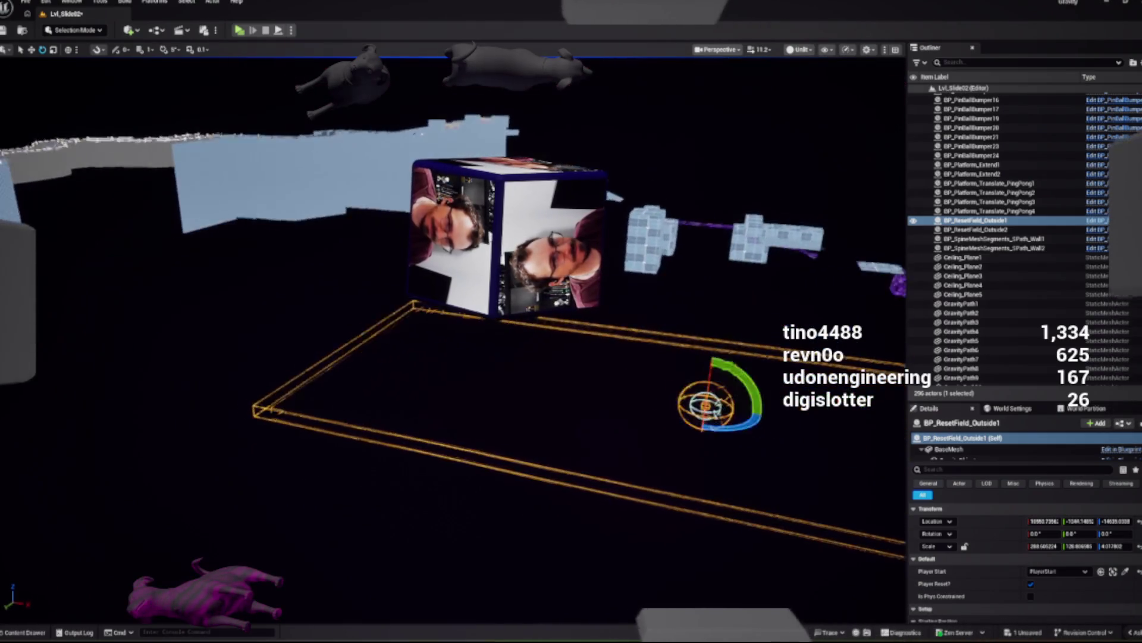
mouse_move(666, 400)
left_mouse_down()
mouse_move(349, 256)
mouse_move(625, 342)
left_mouse_up()
key("ctrl+z")
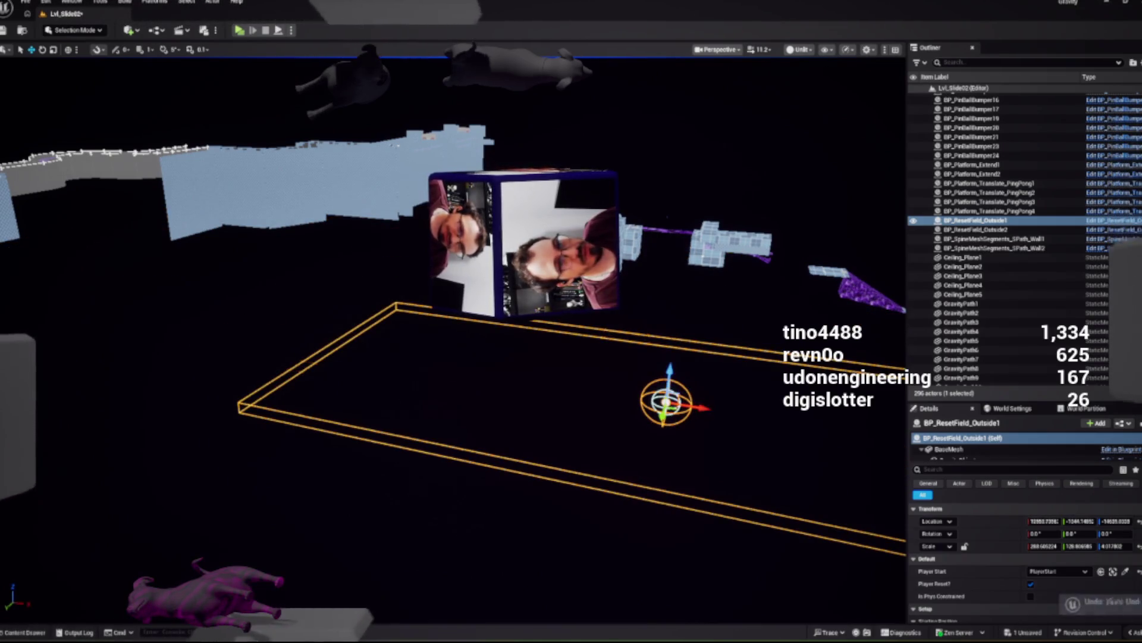
mouse_move(666, 400)
left_mouse_down("alt")
mouse_move(472, 327)
mouse_move(135, 253)
mouse_move(322, 265)
mouse_move(417, 254)
left_mouse_up("alt")
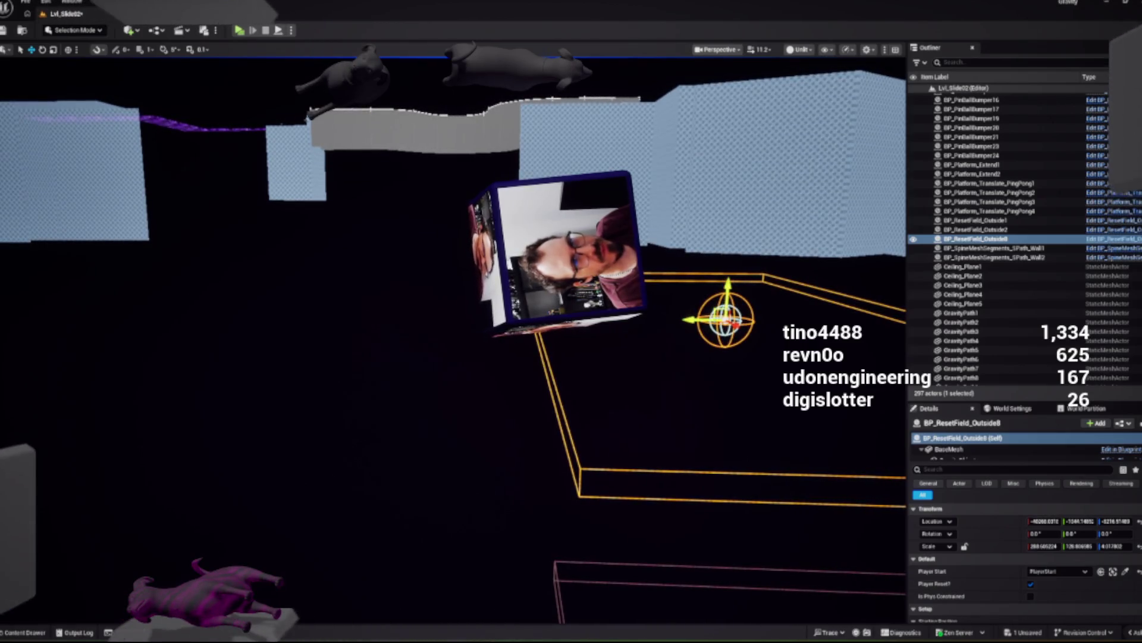
mouse_move(724, 320)
left_mouse_down()
mouse_move(420, 267)
mouse_move(408, 256)
mouse_move(419, 240)
mouse_move(342, 290)
mouse_move(342, 339)
left_mouse_up()
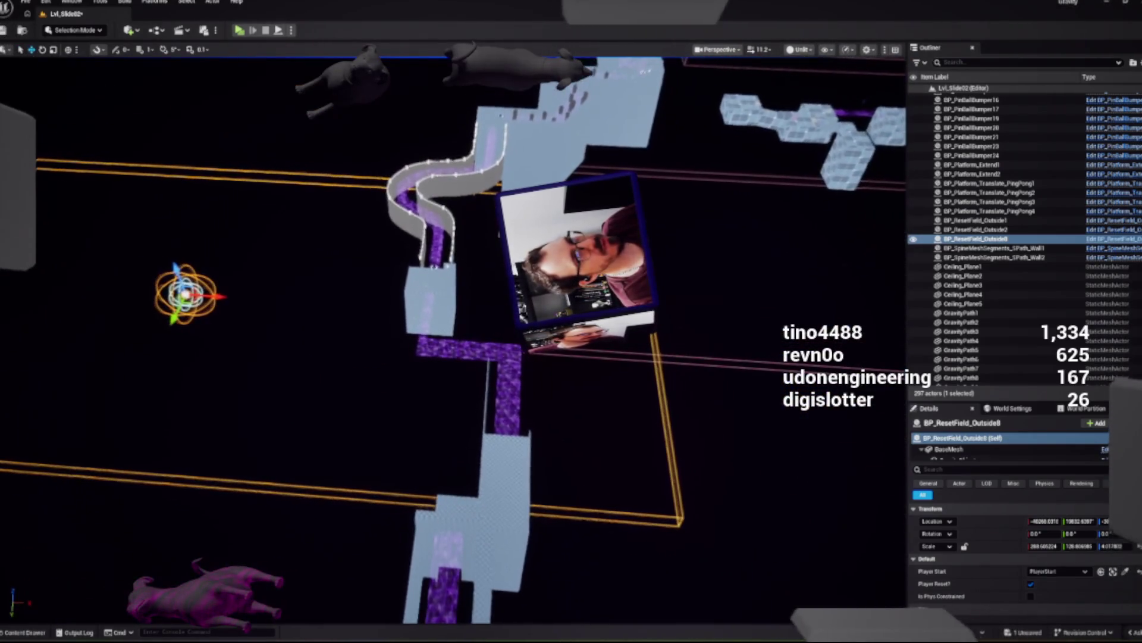
Step: Move BP_ResetField_Outside8 along X and scale it around the track corner
mouse_move(473, 313)
left_mouse_down()
mouse_move(559, 339)
mouse_move(559, 411)
mouse_move(548, 423)
left_mouse_up()
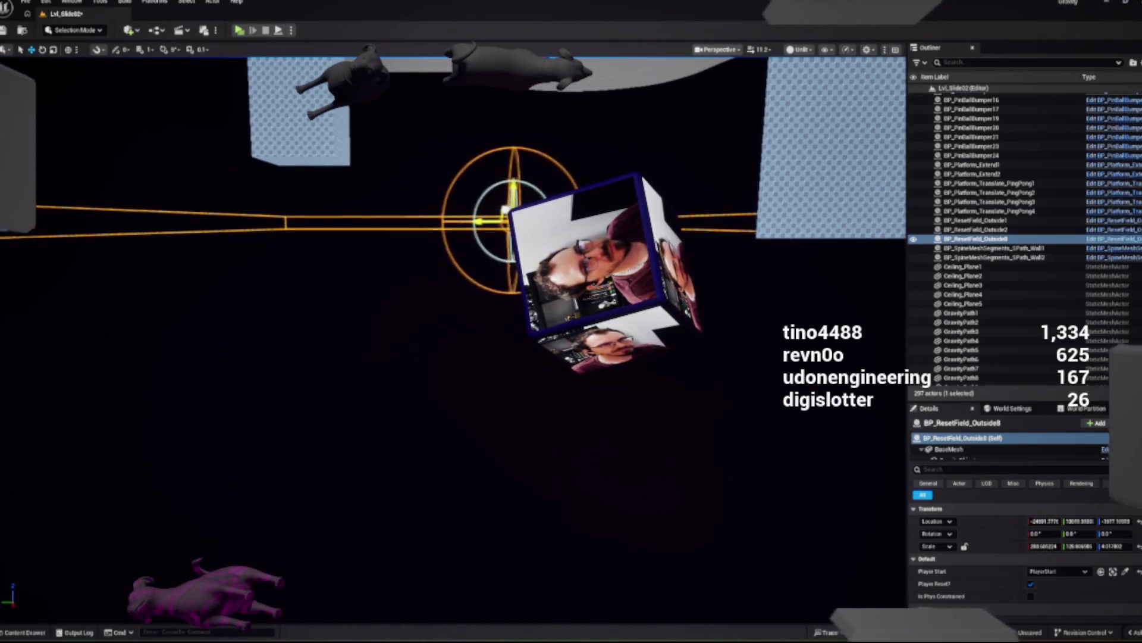
left_click_drag(548, 423, 539, 351)
key("r")
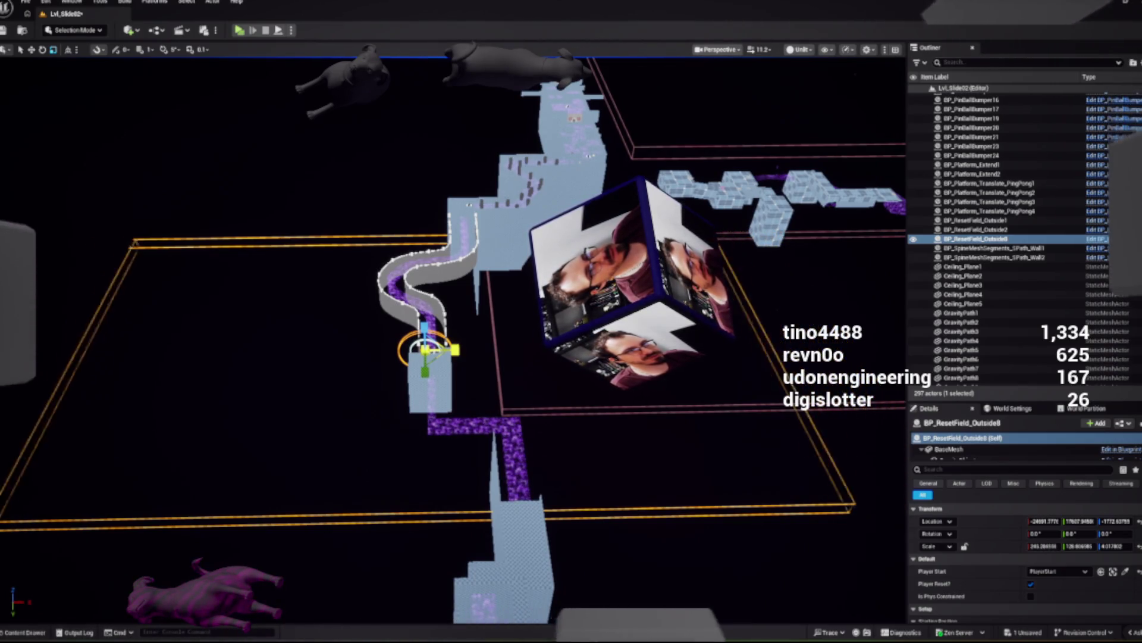
left_click_drag(455, 350, 432, 350)
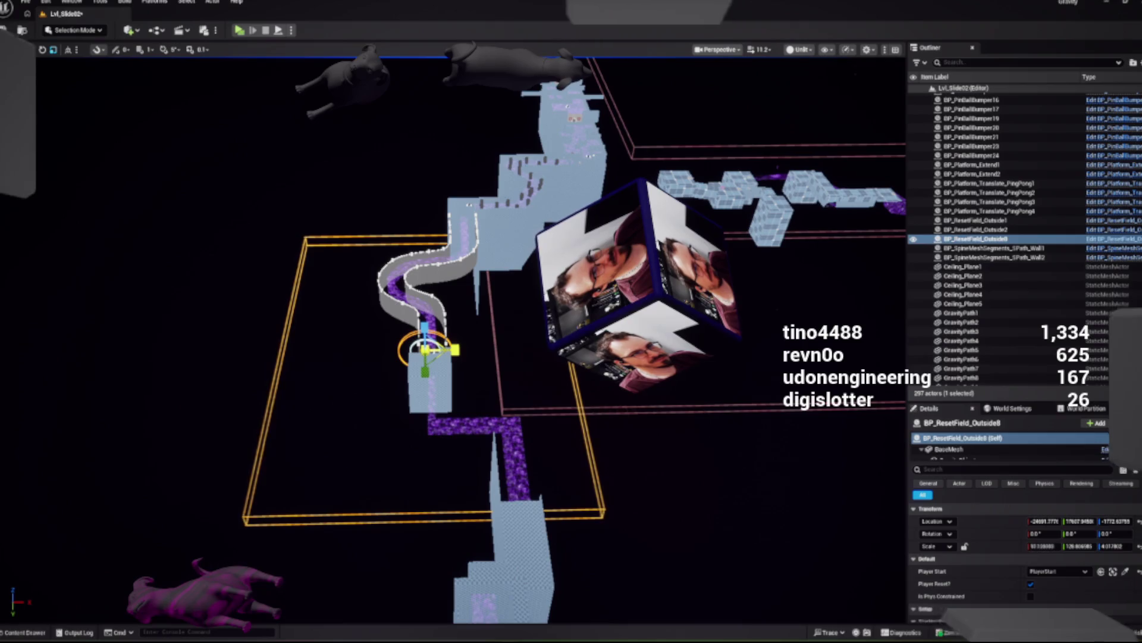
left_click_drag(538, 351, 539, 298)
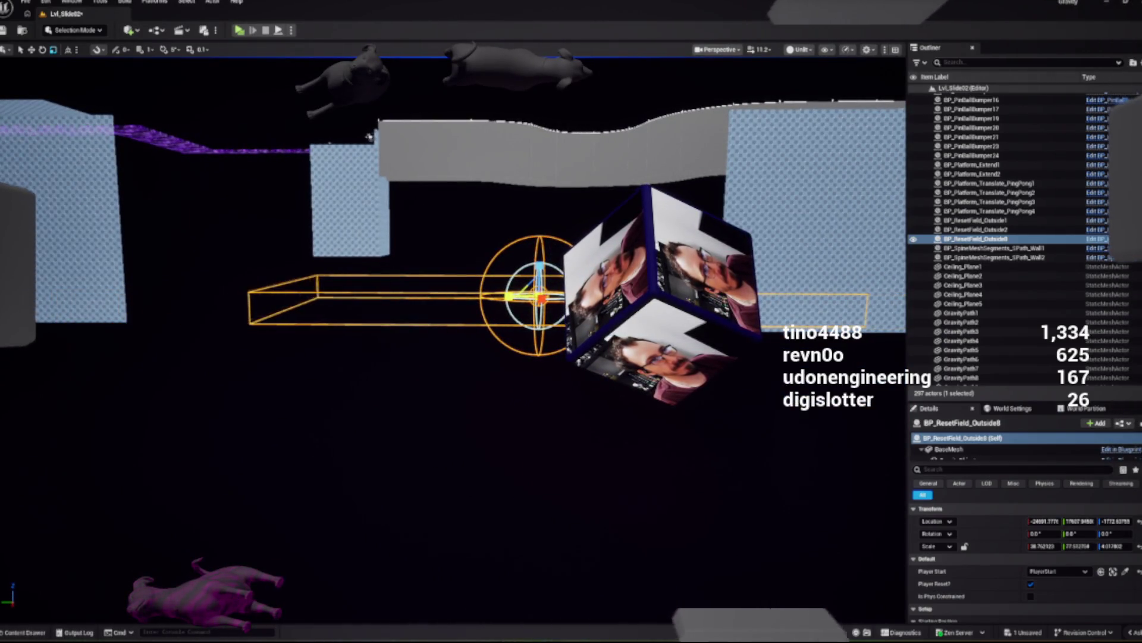
mouse_move(539, 297)
left_mouse_down()
mouse_move(538, 348)
mouse_move(481, 328)
left_mouse_up()
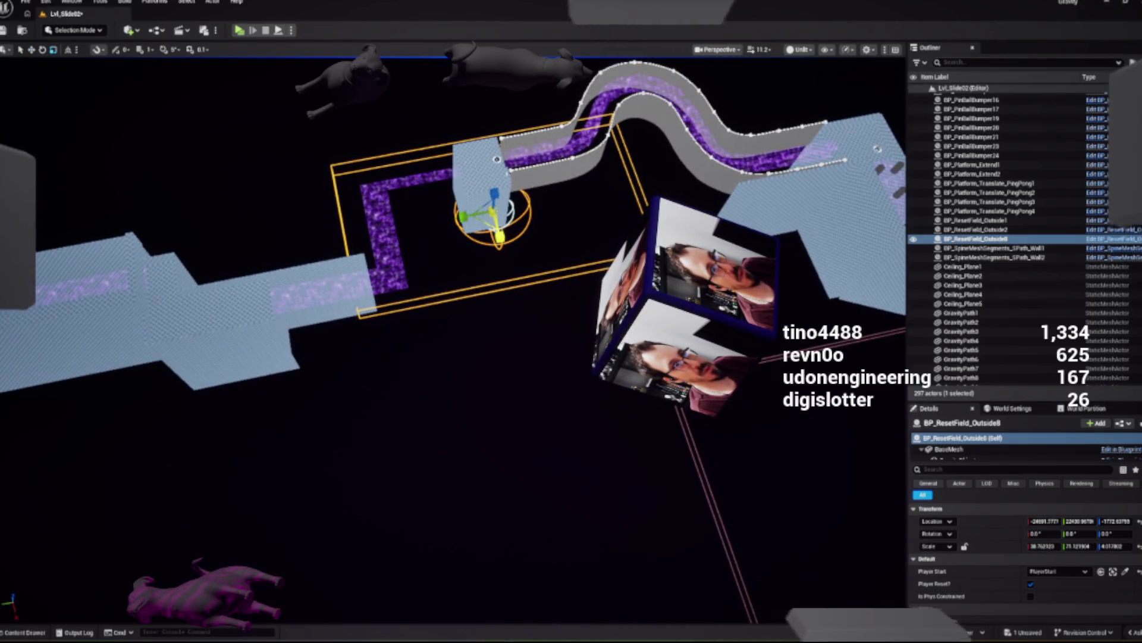
left_click_drag(494, 217, 514, 207)
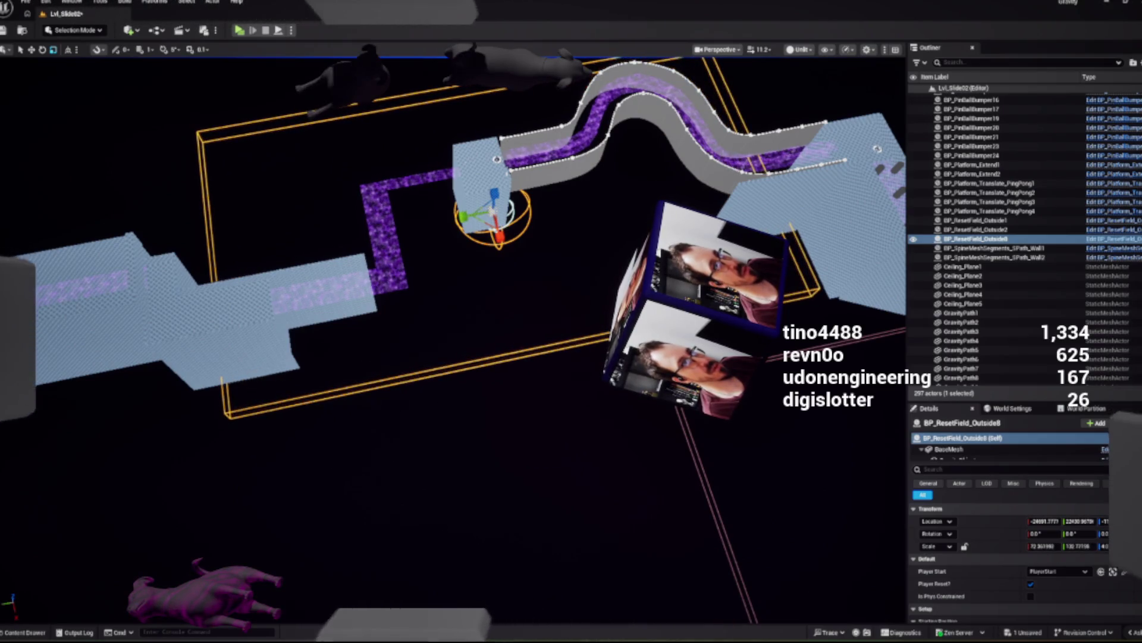
Step: Reposition BP_ResetField_Outside8 under the track, enlarge it, and shift it further right
key("w")
left_click_drag(452, 345, 404, 330)
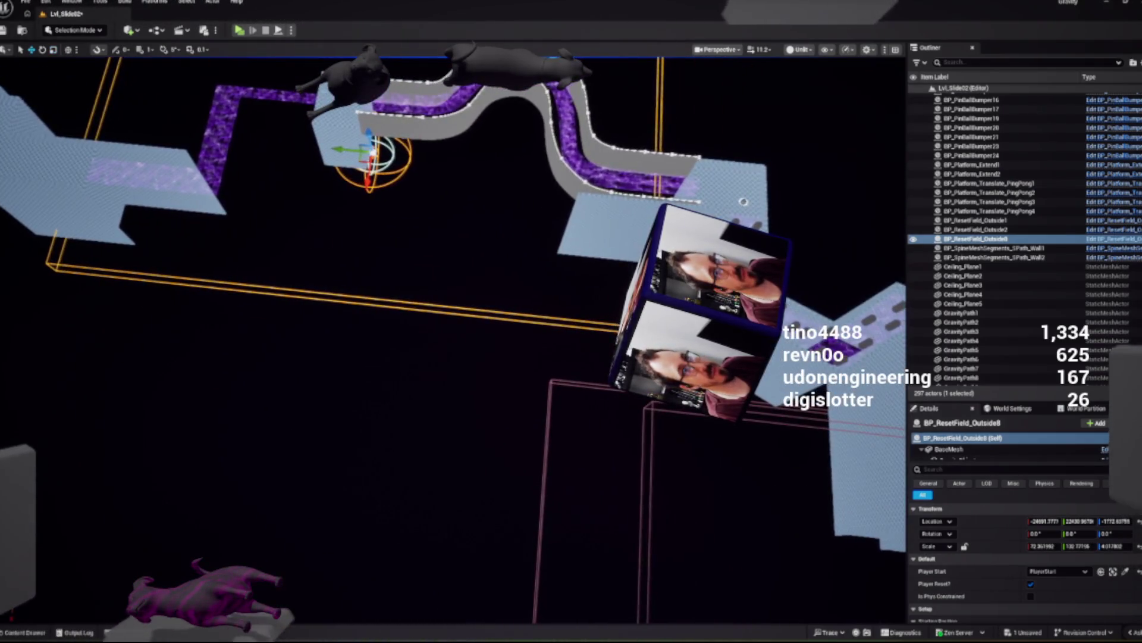
mouse_move(383, 173)
left_mouse_down()
mouse_move(383, 192)
mouse_move(357, 141)
mouse_move(127, 127)
mouse_move(72, 95)
left_mouse_up()
mouse_move(452, 357)
left_mouse_down()
mouse_move(452, 238)
mouse_move(452, 309)
mouse_move(404, 345)
mouse_move(374, 327)
mouse_move(428, 354)
left_mouse_up()
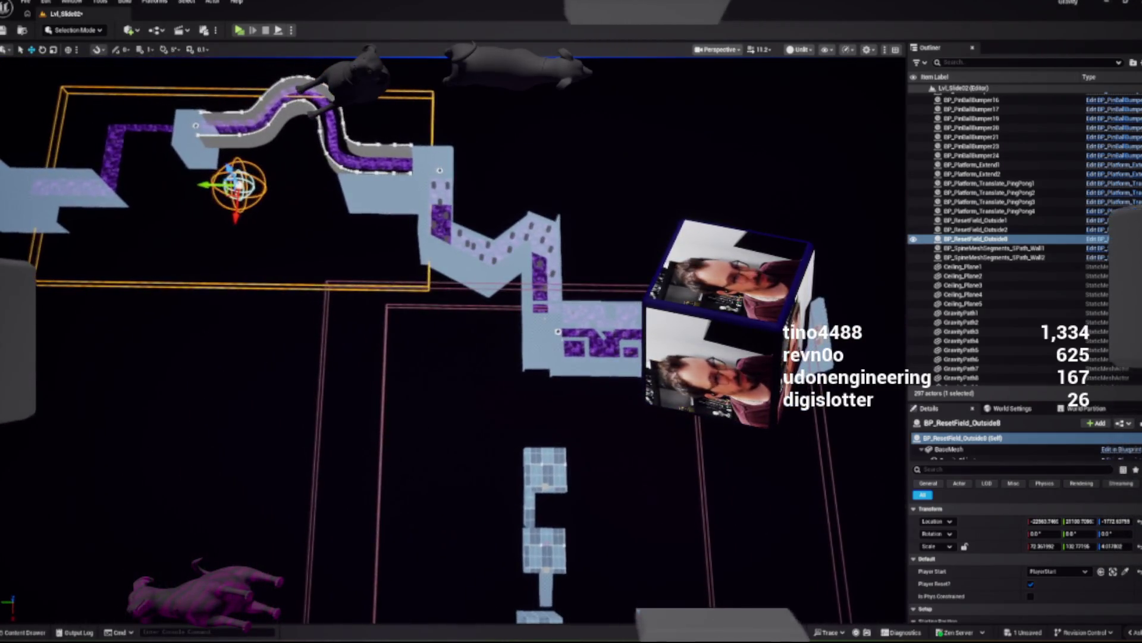
left_click_drag(236, 202, 285, 250)
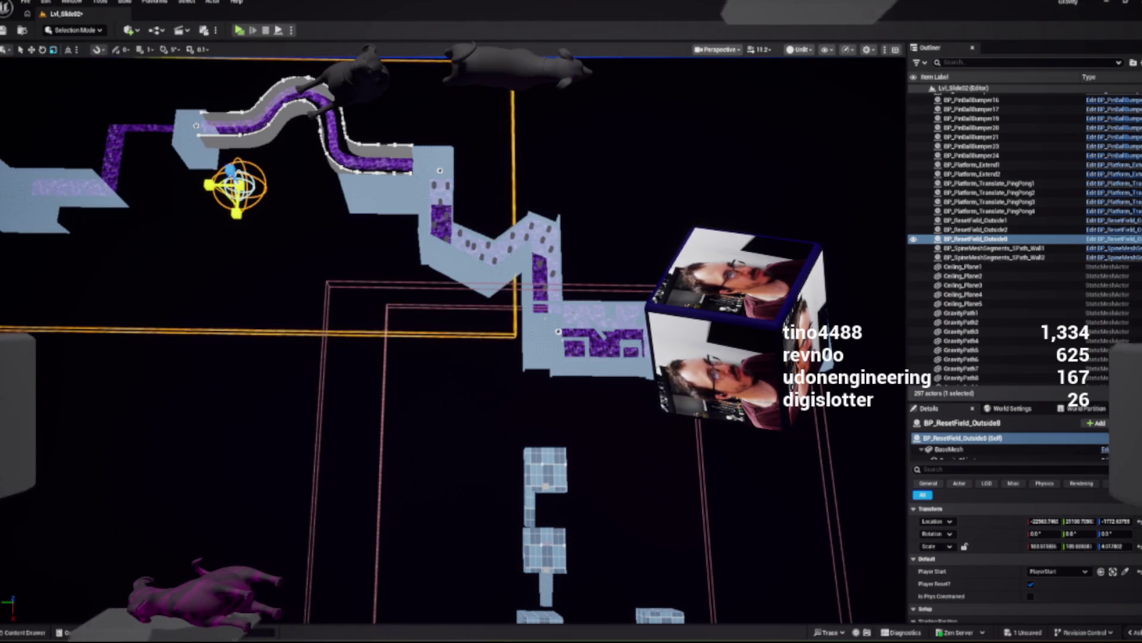
mouse_move(238, 186)
left_mouse_down()
mouse_move(262, 222)
mouse_move(379, 257)
left_mouse_up()
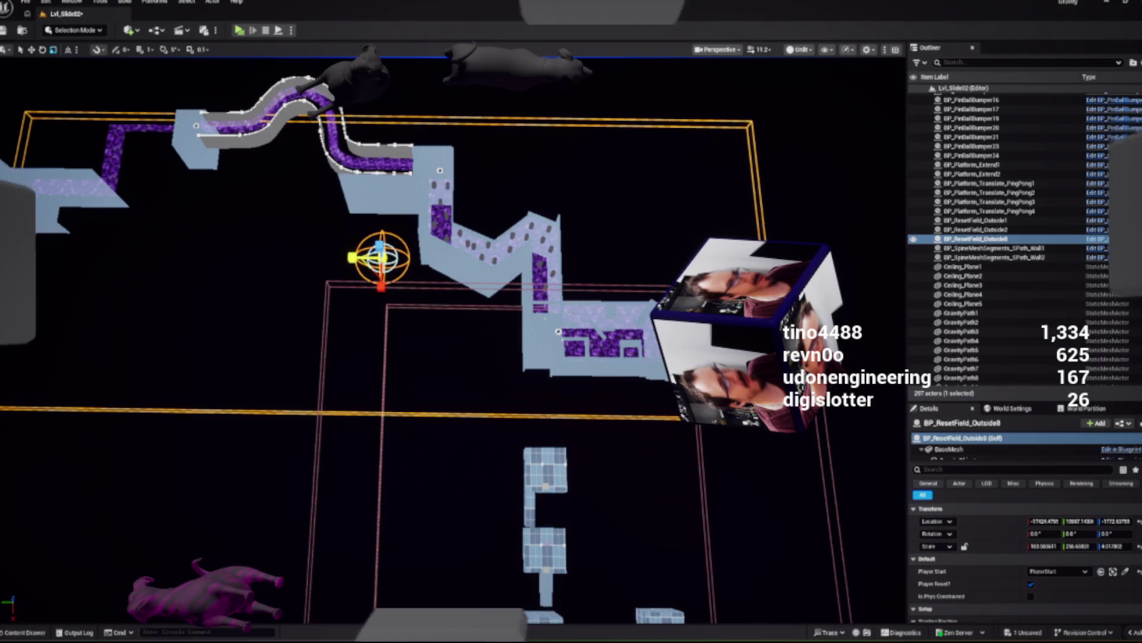
mouse_move(381, 258)
left_mouse_down()
mouse_move(453, 274)
mouse_move(464, 261)
left_mouse_up()
mouse_move(685, 476)
left_mouse_down()
mouse_move(724, 459)
mouse_move(843, 309)
mouse_move(949, 64)
mouse_move(1032, 68)
mouse_move(1130, 173)
mouse_move(1127, 238)
left_mouse_up()
Step: Frame BP_ResetField_Outside8, hide the Content Drawer, and launch the standalone preview
double_click(1127, 238)
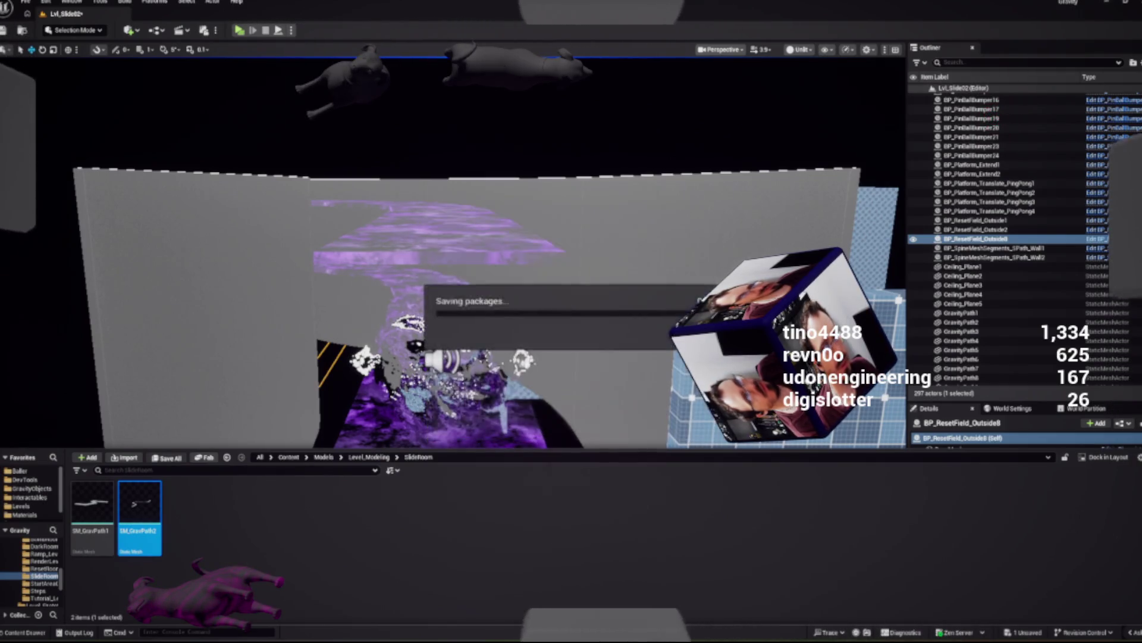
key("ctrl+space")
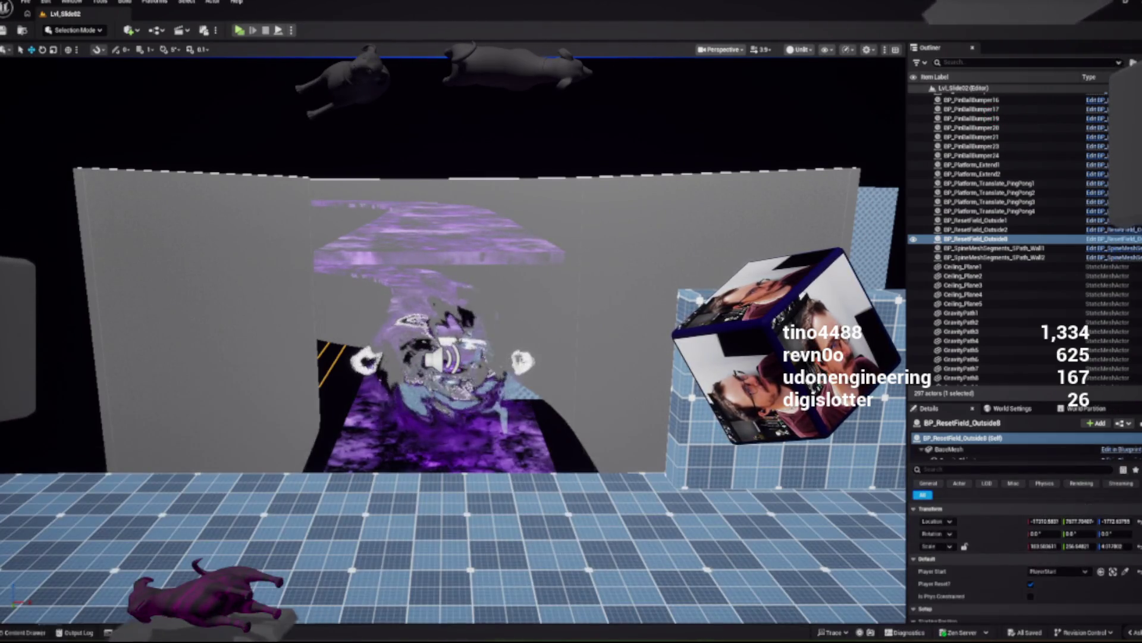
key("alt+p")
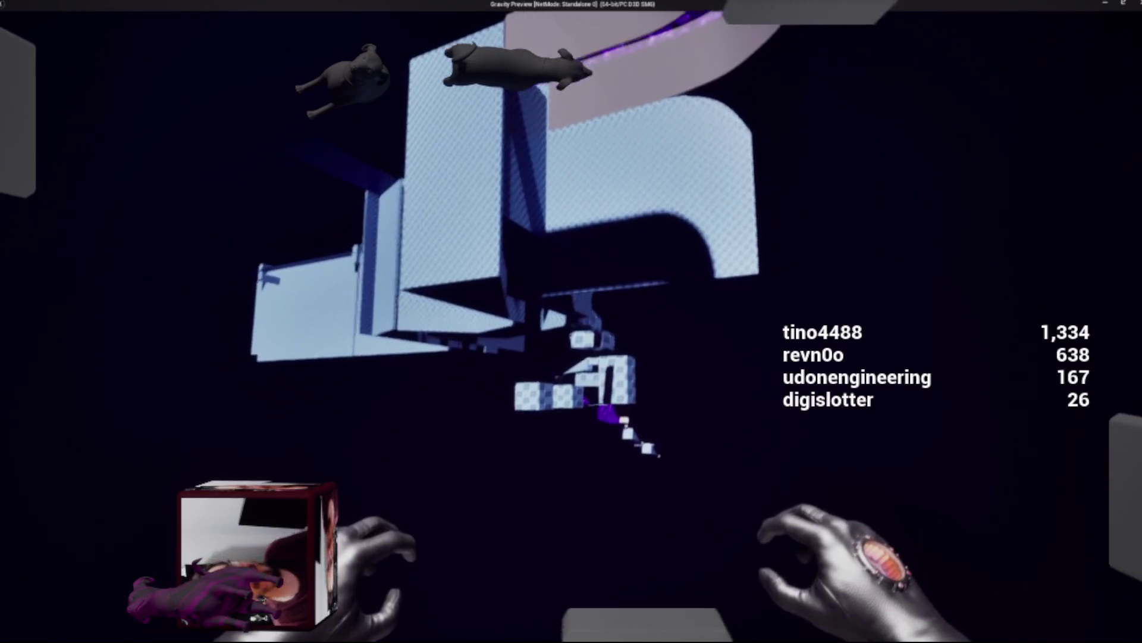
Step: Nudge BP_ResetField_Outside8 left along X to about -18000, then relaunch the preview
key("Escape")
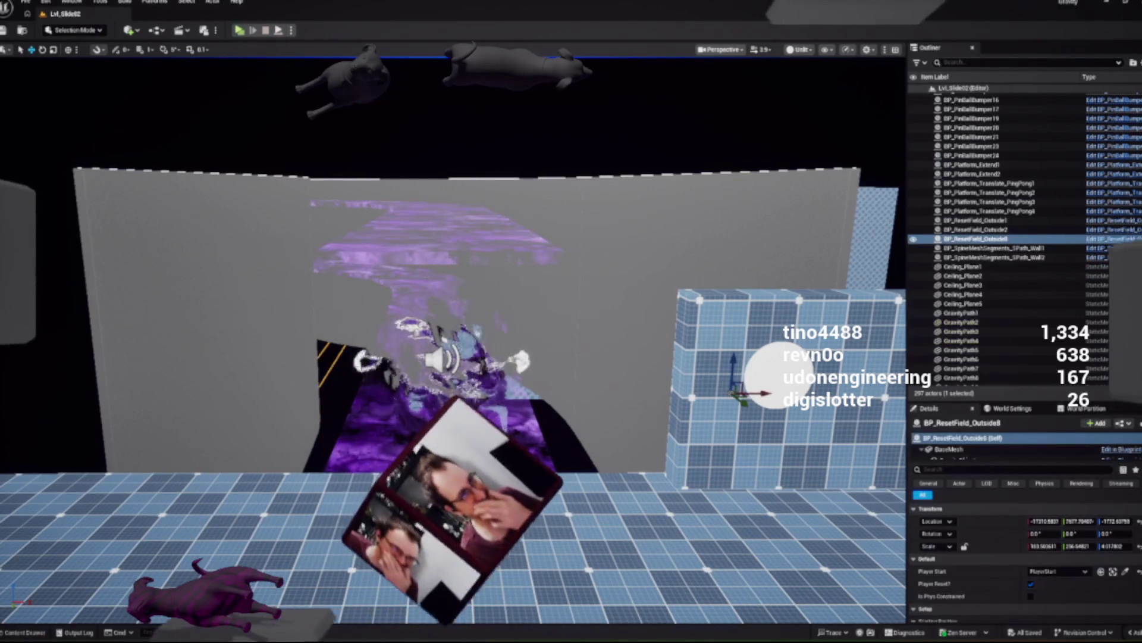
key("f")
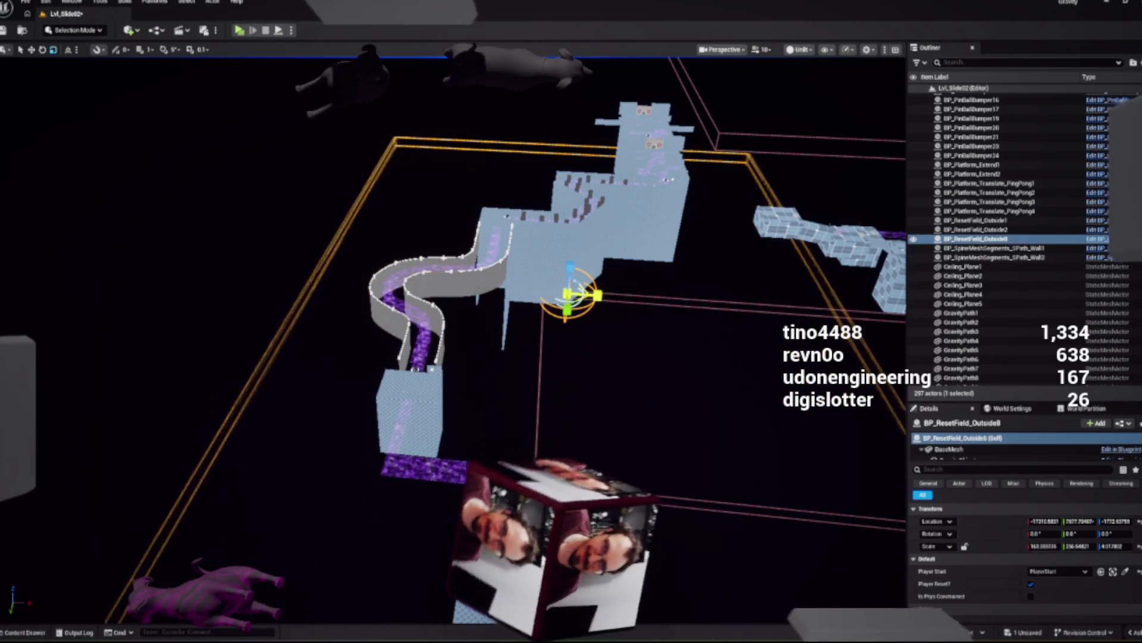
left_click_drag(571, 295, 539, 300)
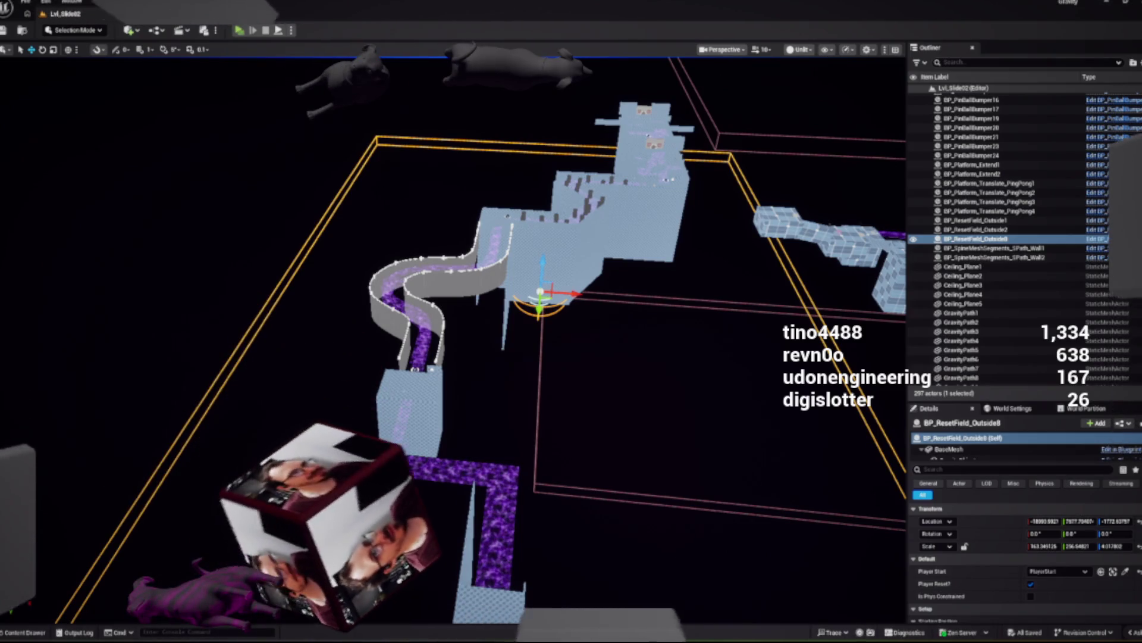
key("alt+p")
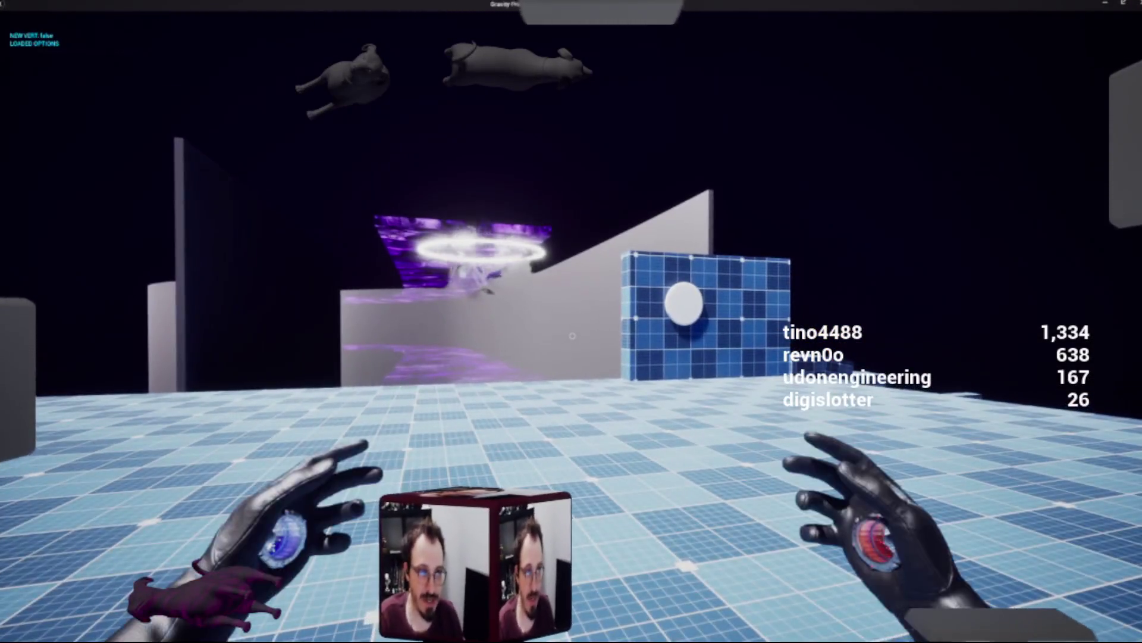
Step: Walk toward the blue grid wall in the preview, then end the play session
key("w")
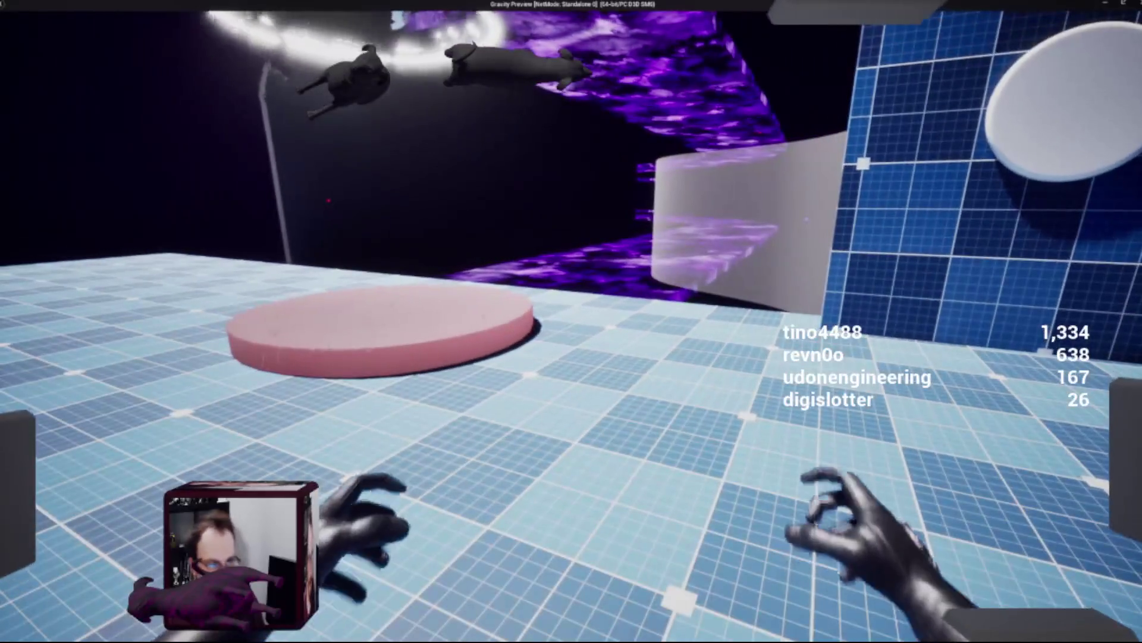
key("Escape")
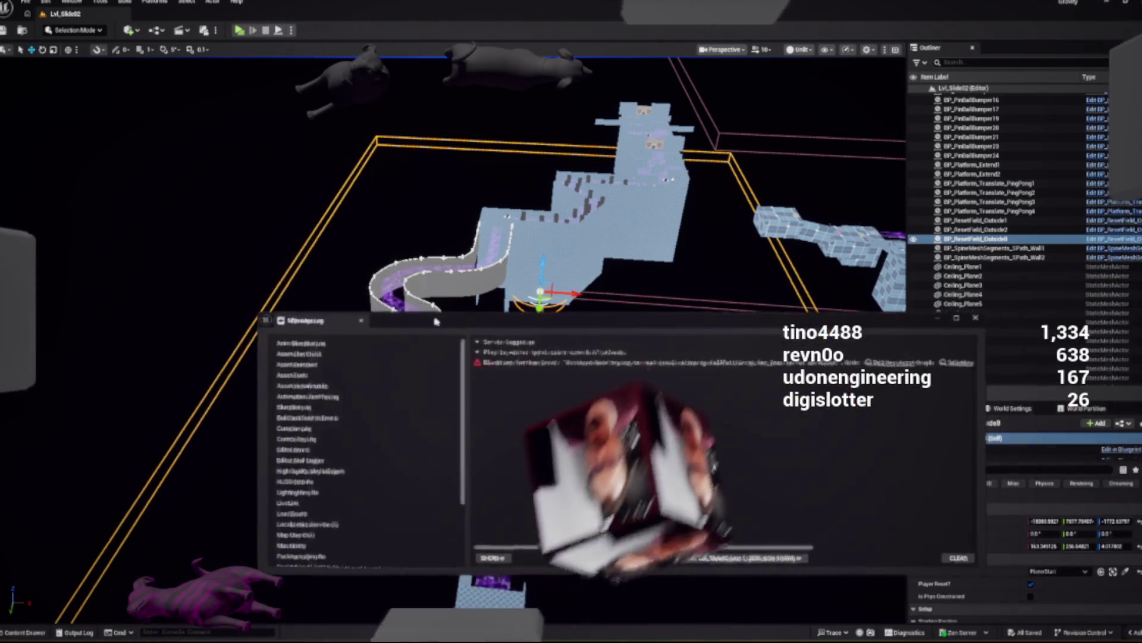
Step: Dismiss the Message Log's Blueprint runtime error and relaunch the standalone preview
left_click_drag(435, 321, 411, 299)
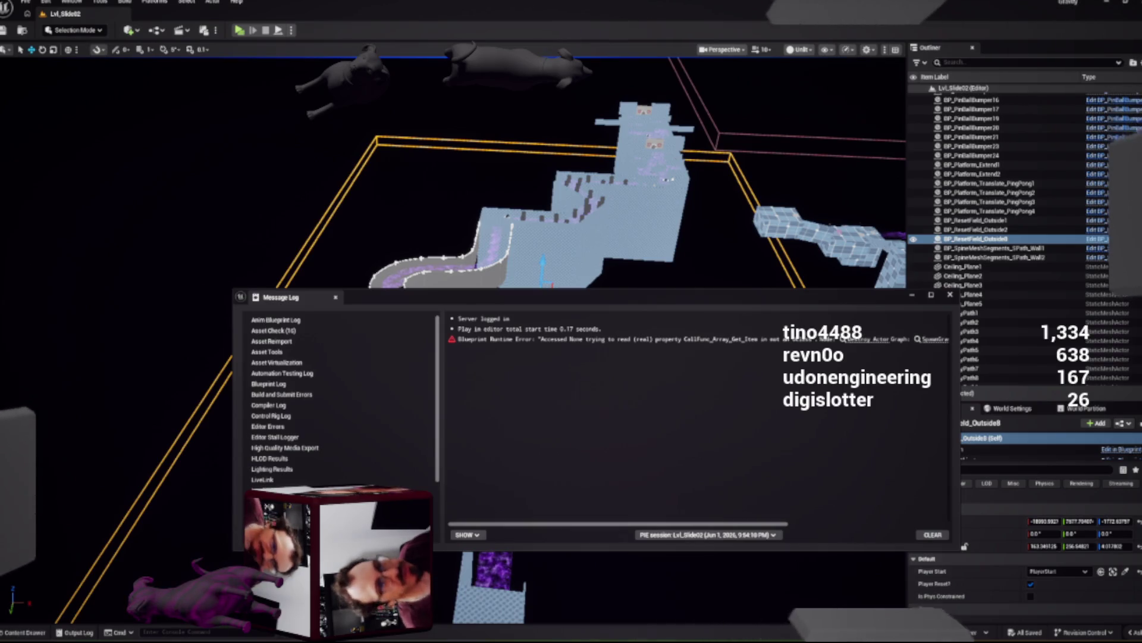
key("alt+F4")
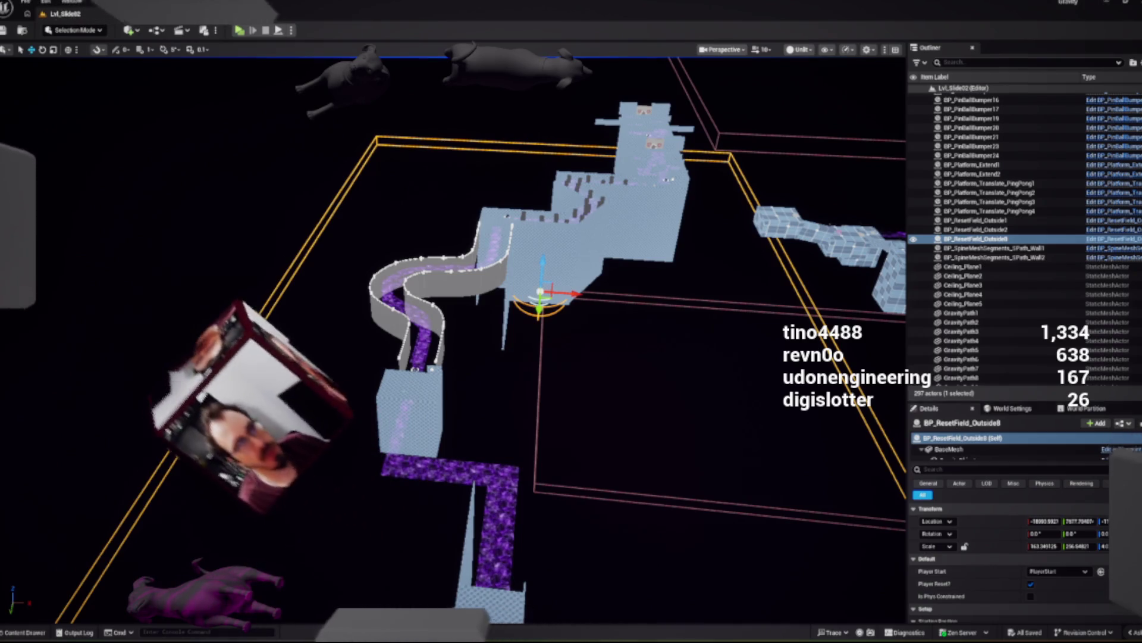
key("alt+p")
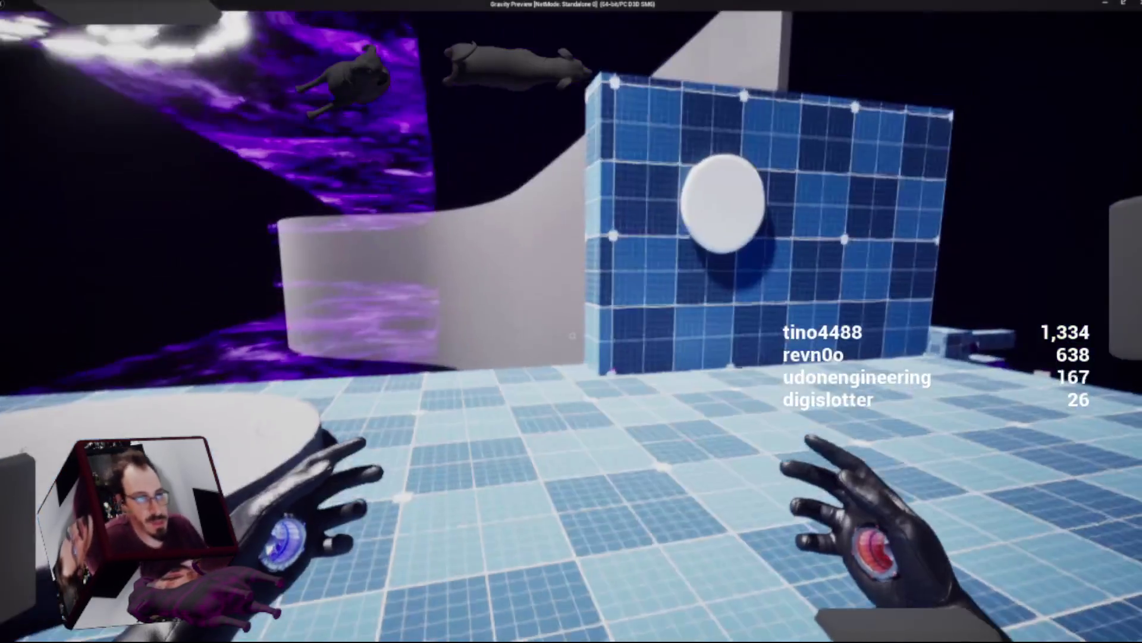
Step: End the playtest, pull the view back over the level and select BP_GravObject_Spawner4
key("Escape")
mouse_move(453, 321)
left_mouse_down()
mouse_move(428, 416)
mouse_move(464, 345)
mouse_move(476, 351)
mouse_move(440, 357)
mouse_move(470, 298)
mouse_move(482, 190)
left_mouse_up()
left_click(316, 310)
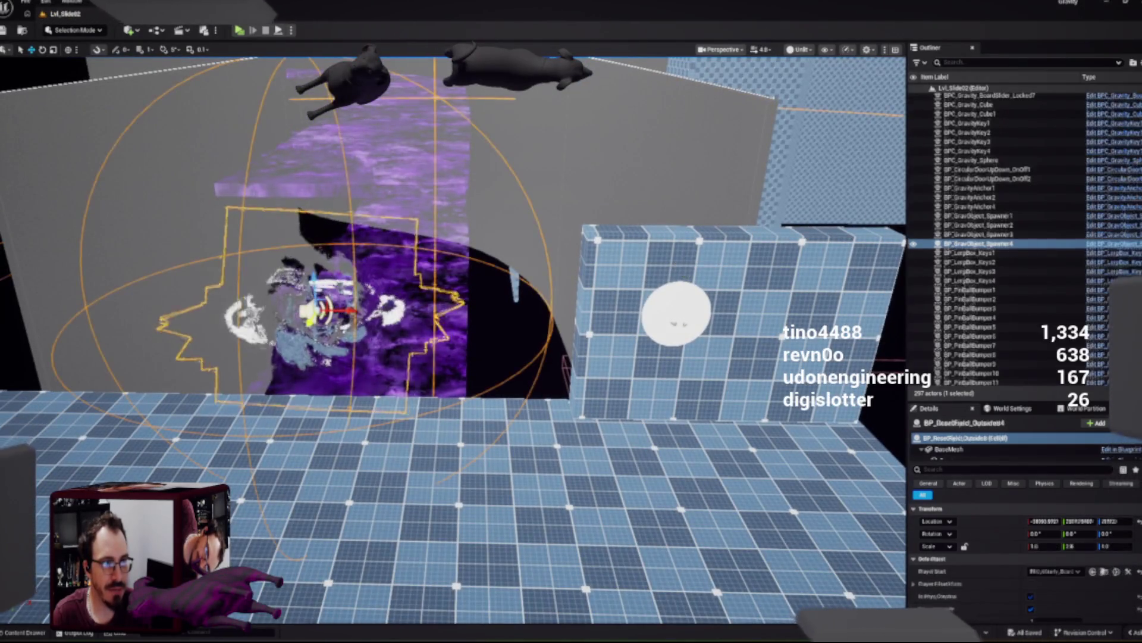
Step: Scroll the spawner's Details panel down to its Grav Object settings
scroll(1024, 547, "down", 2)
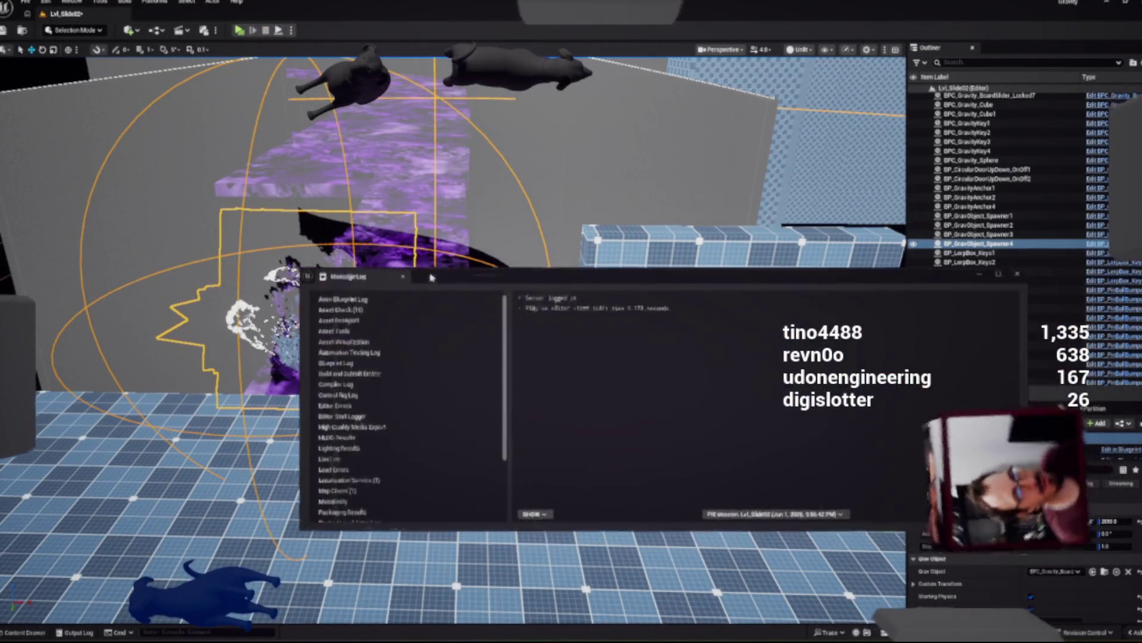
Step: Move the Message Log window aside and close it
left_click_drag(432, 277, 413, 272)
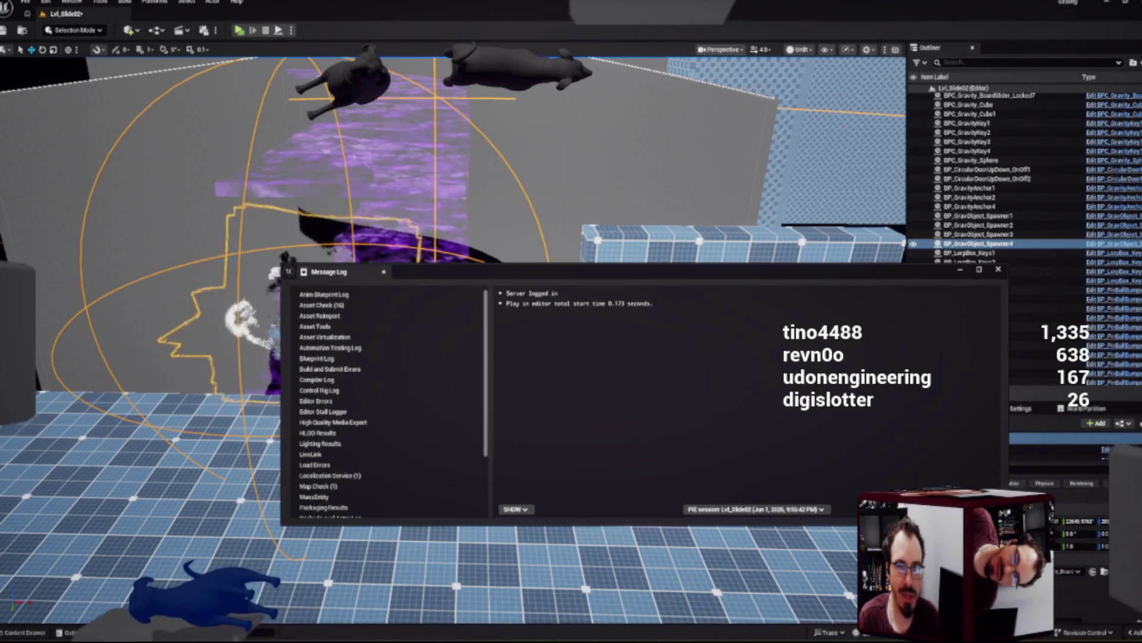
left_click(999, 269)
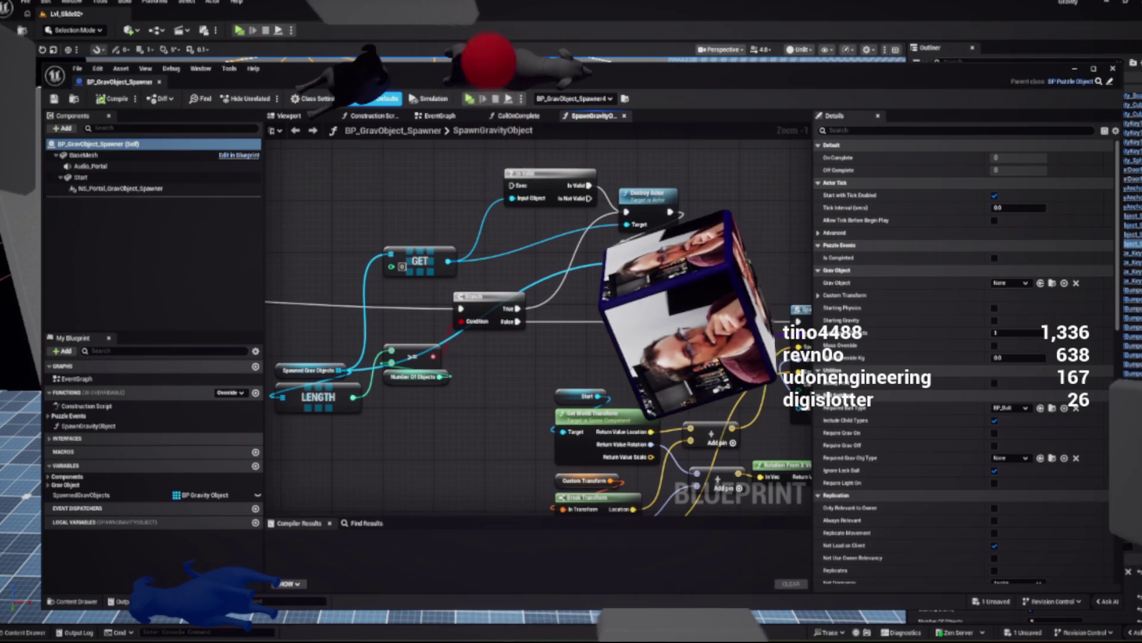
scroll(506, 426, "down", 1)
left_click_drag(506, 426, 460, 367)
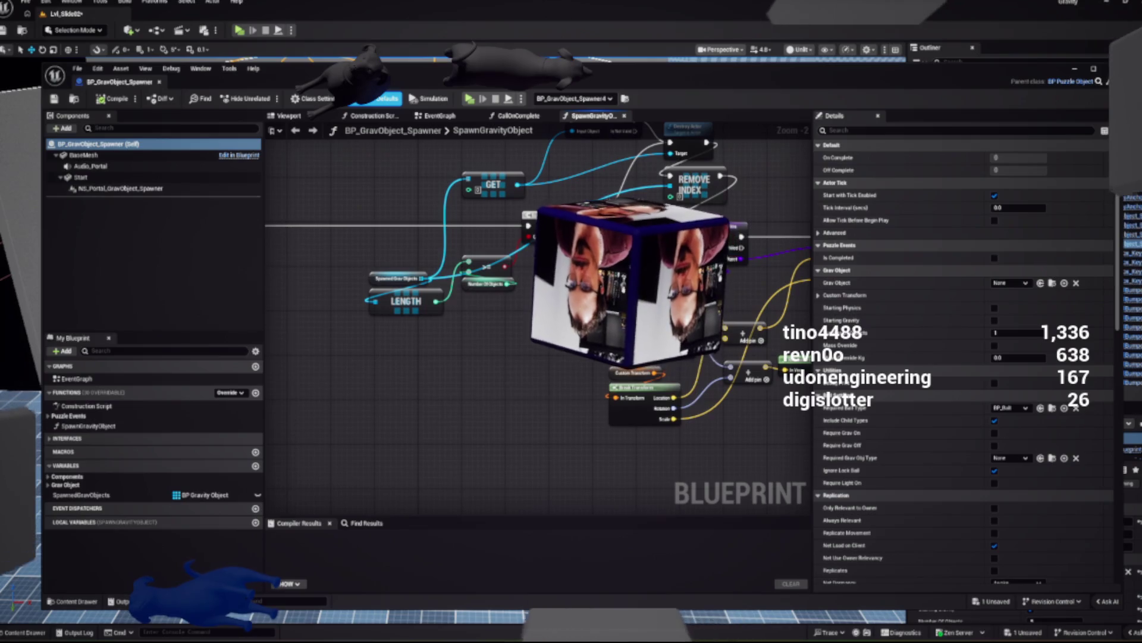
left_click_drag(416, 268, 353, 335)
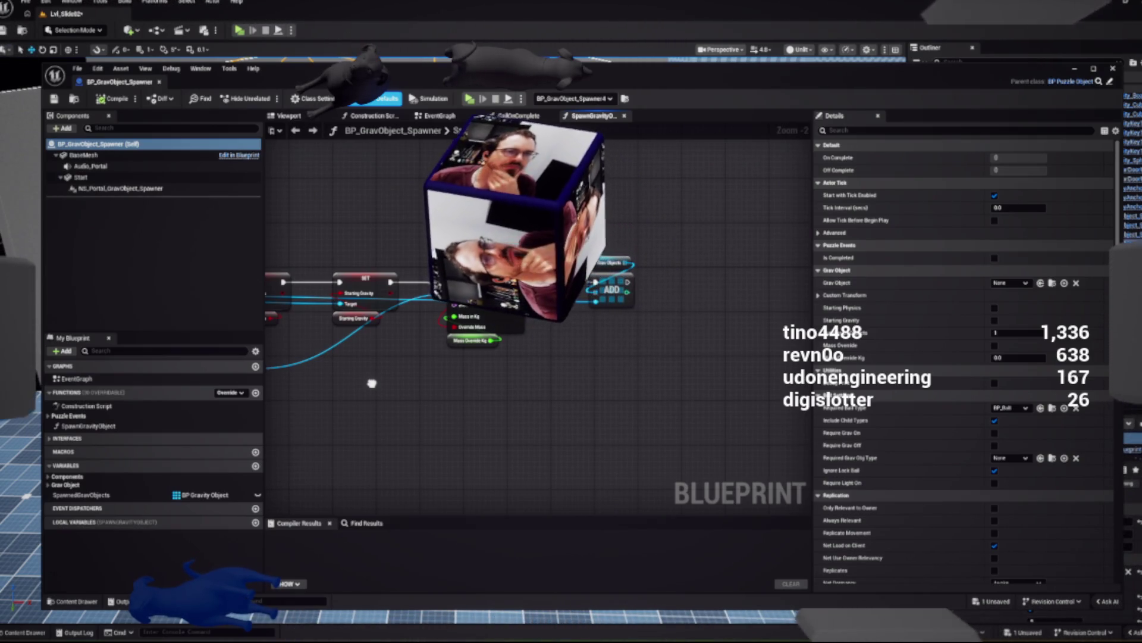
mouse_move(372, 383)
left_mouse_down()
mouse_move(670, 396)
mouse_move(803, 432)
left_mouse_up()
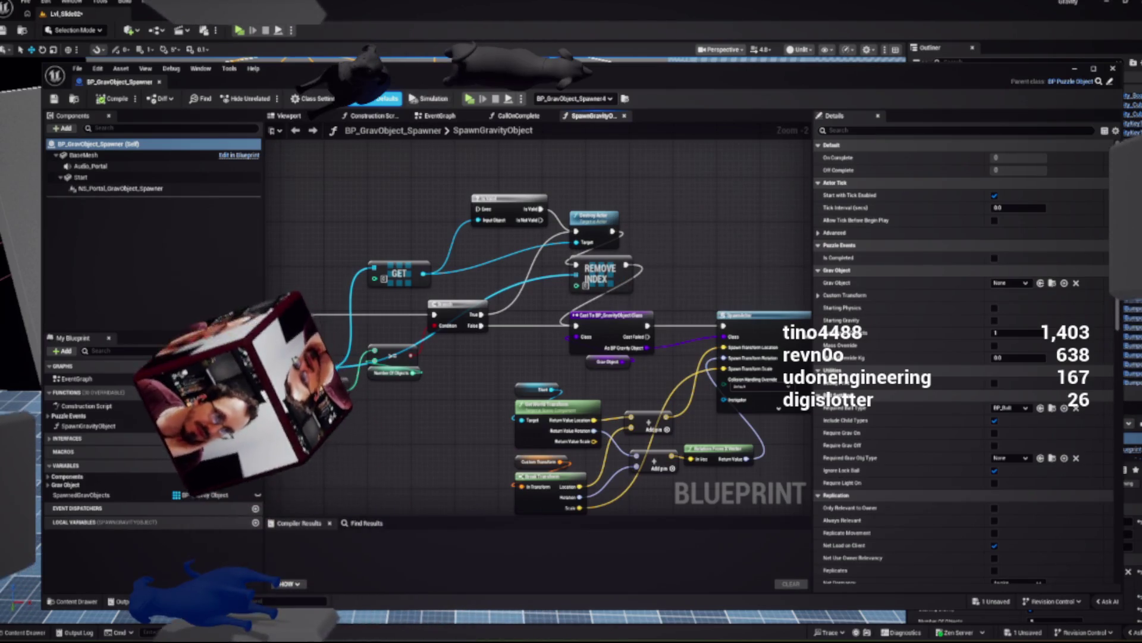
key("super+Down")
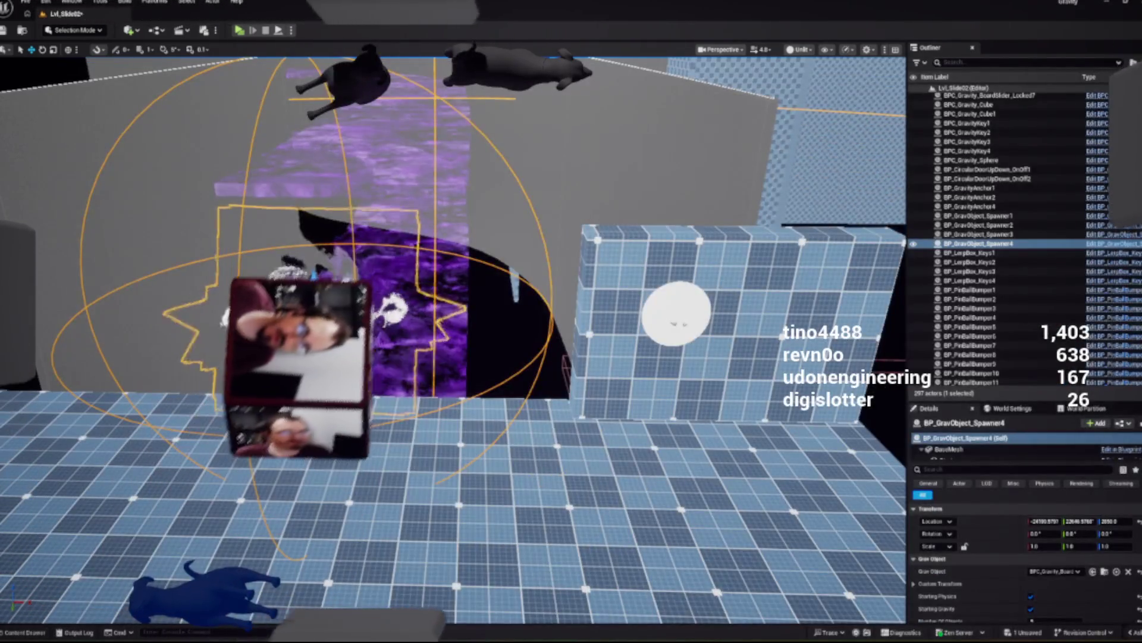
Step: Select and frame BP_ResetField_Outside1, then open its blueprint for editing
key("f")
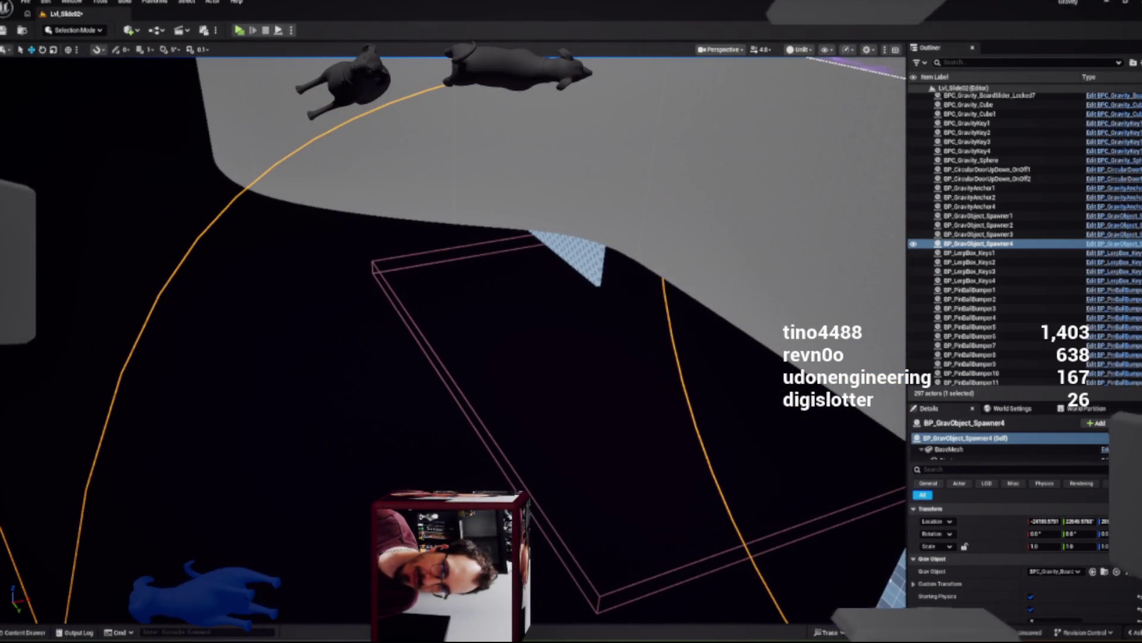
scroll(1012, 238, "down", 5)
left_click(976, 247)
key("f")
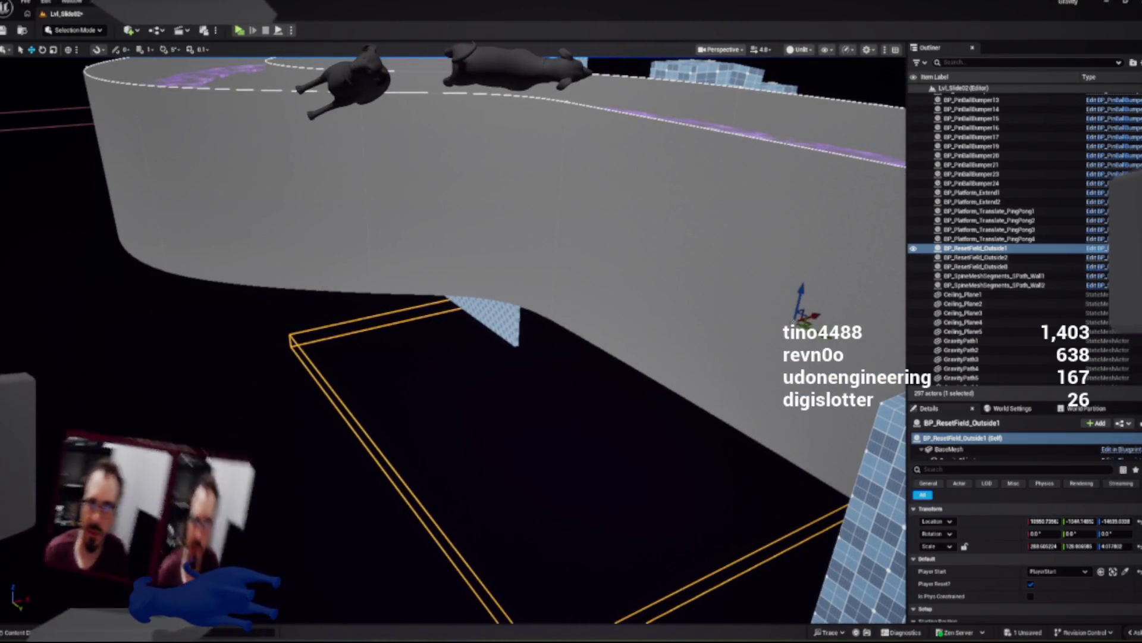
left_click(1098, 247)
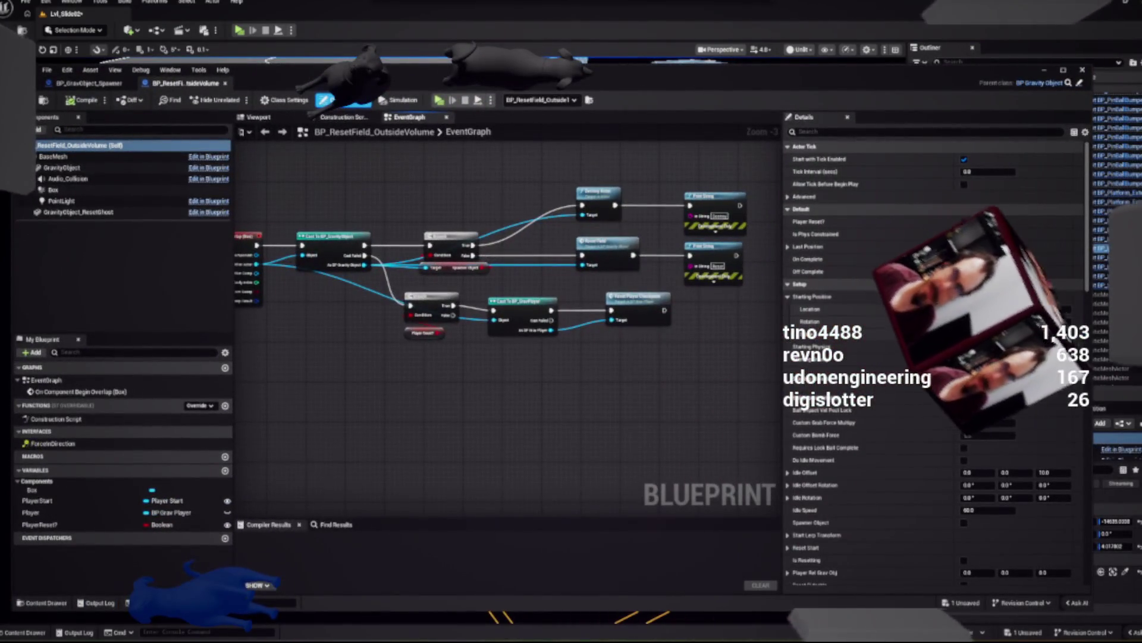
left_click(90, 83)
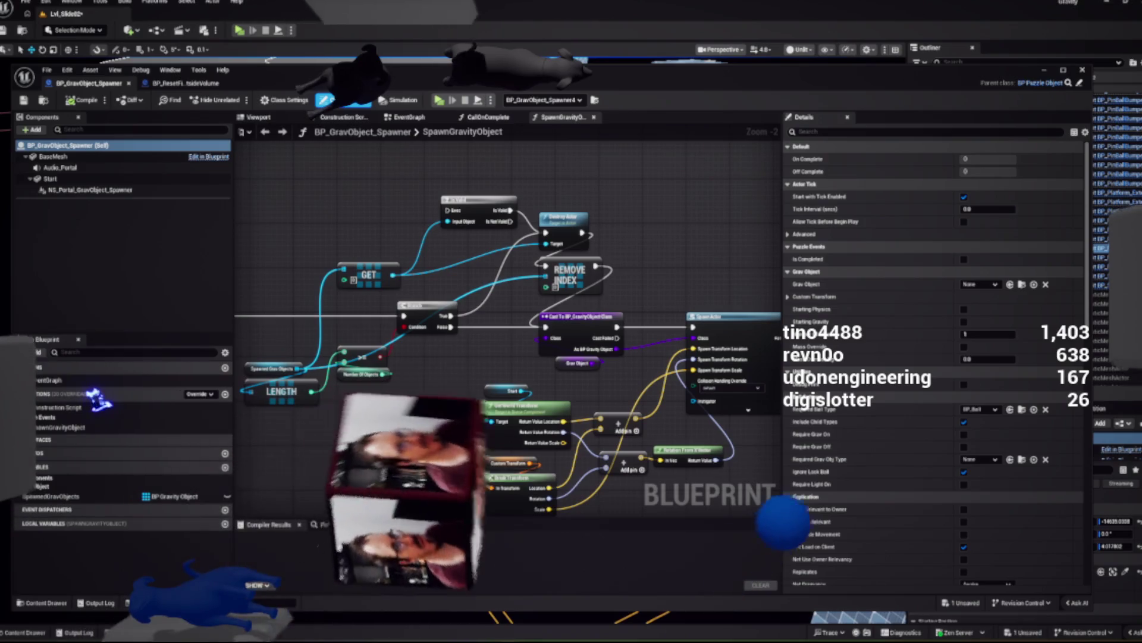
left_click(185, 83)
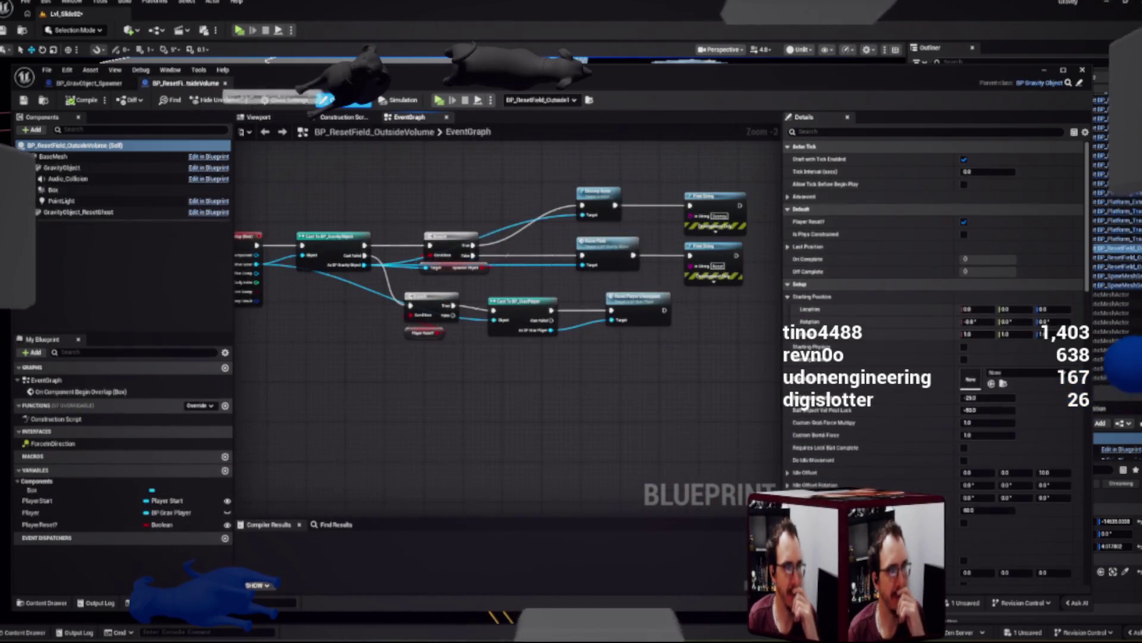
left_click_drag(417, 268, 488, 307)
scroll(513, 413, "up", 1)
left_click_drag(513, 413, 373, 427)
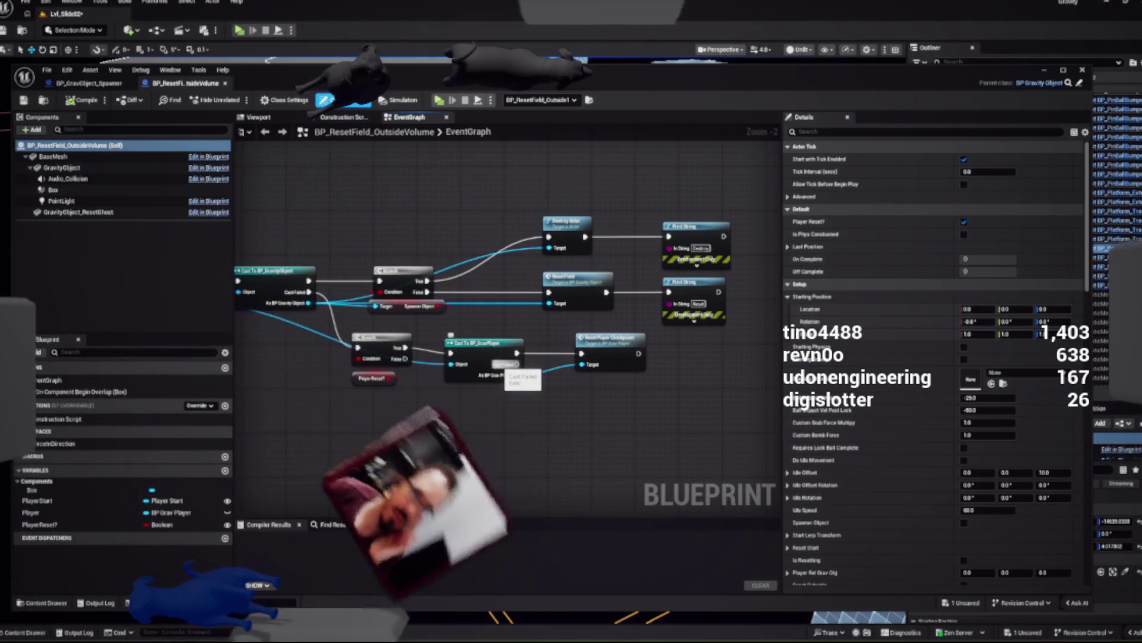
left_click_drag(646, 272, 634, 251)
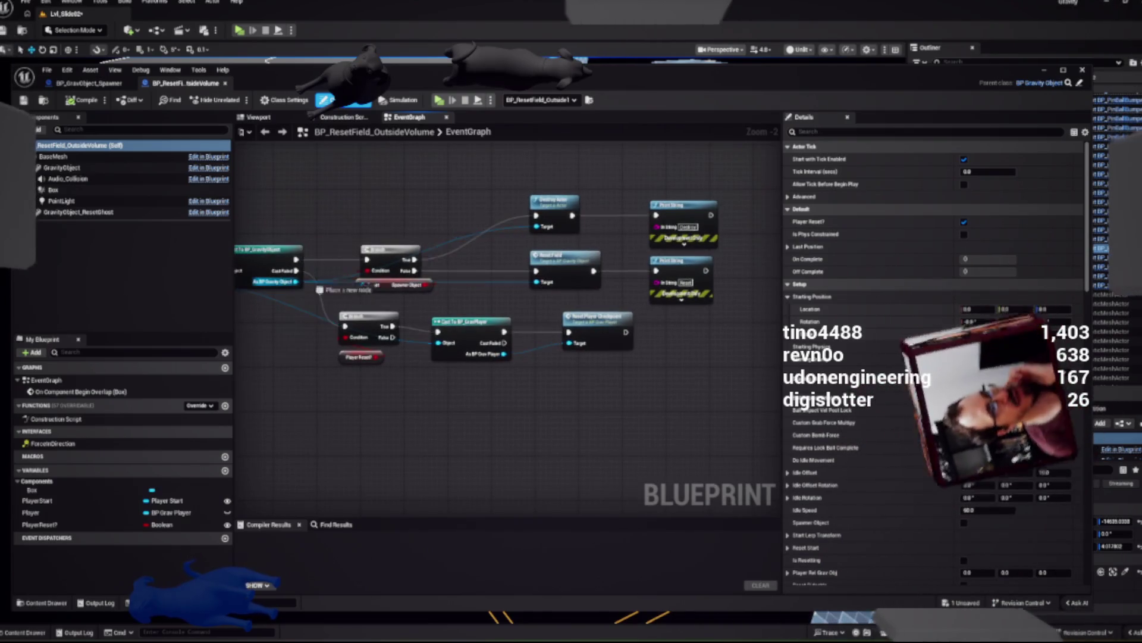
left_click_drag(296, 281, 439, 204)
type("spawn")
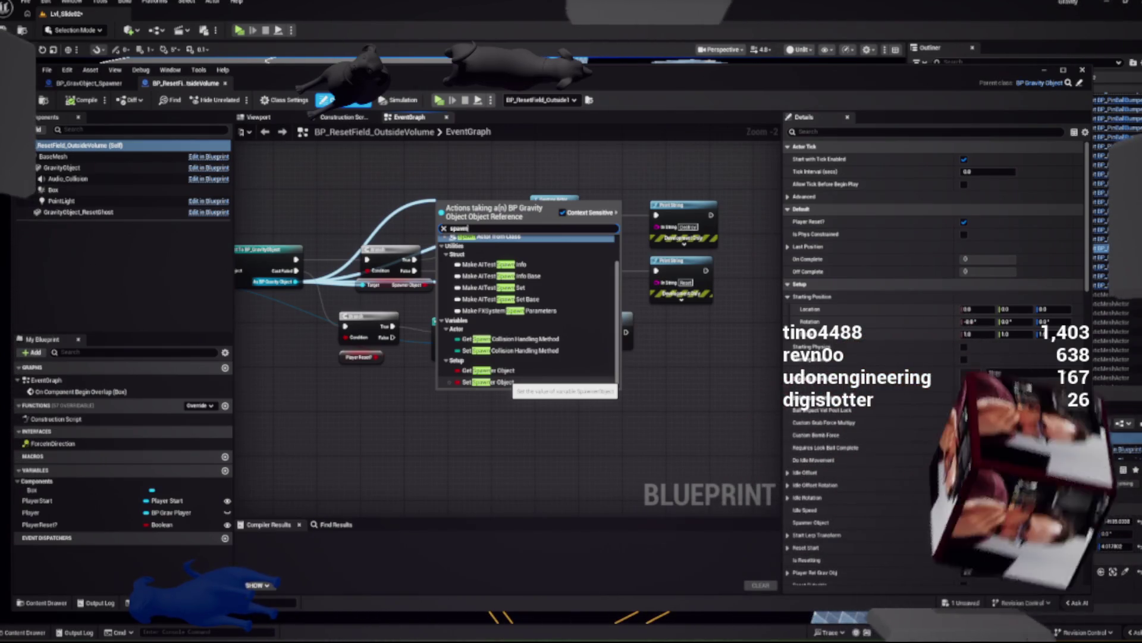
key("Escape")
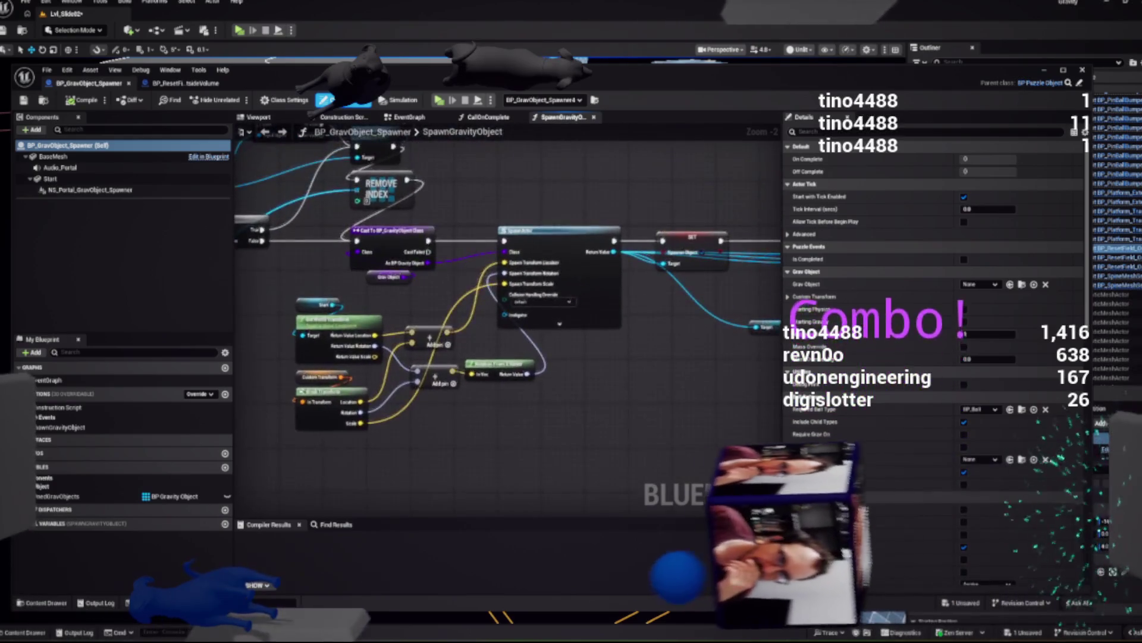
Step: Pan around the SpawnGravityObject graph to review the nodes around the SpawnActor step
scroll(506, 361, "up", 2)
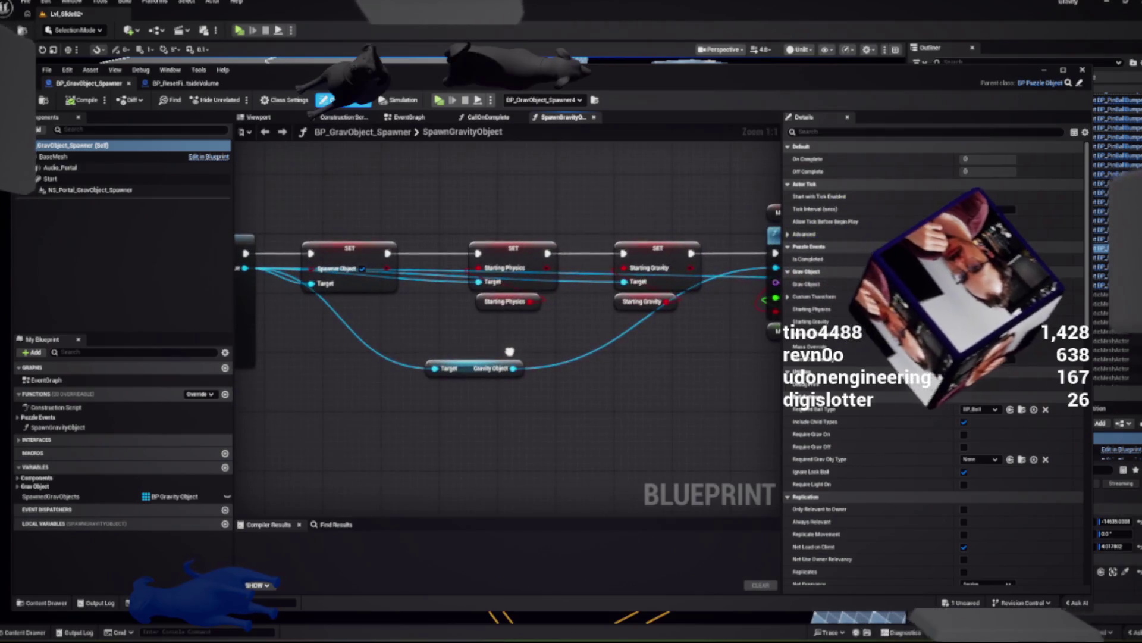
mouse_move(510, 352)
left_mouse_down()
mouse_move(369, 408)
mouse_move(481, 391)
left_mouse_up()
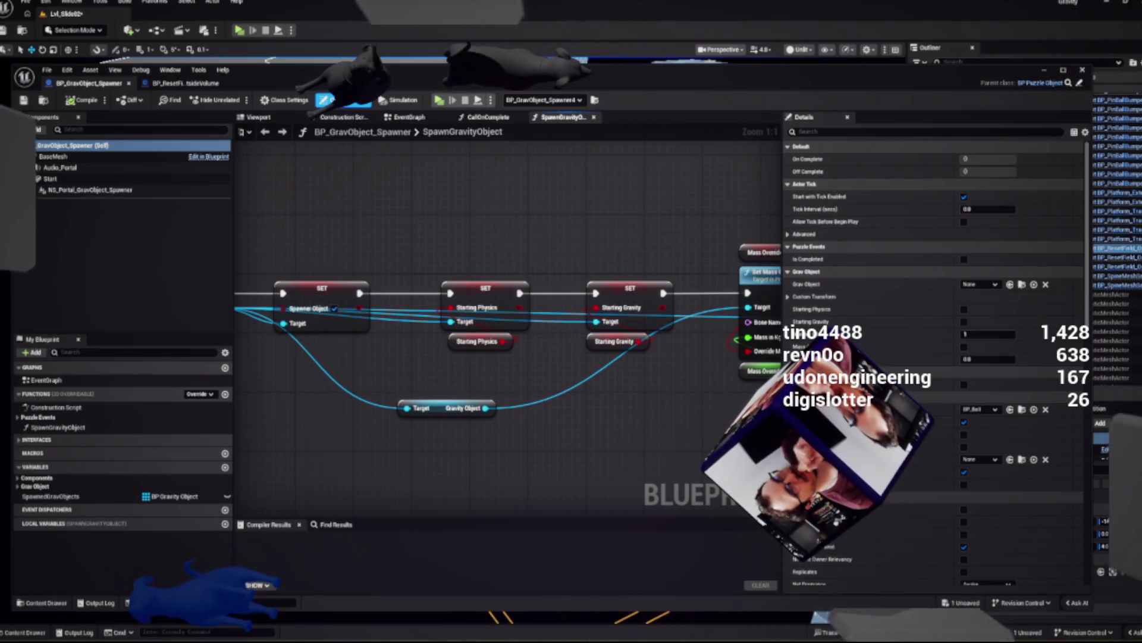
scroll(505, 328, "down", 1)
scroll(506, 328, "left", 10)
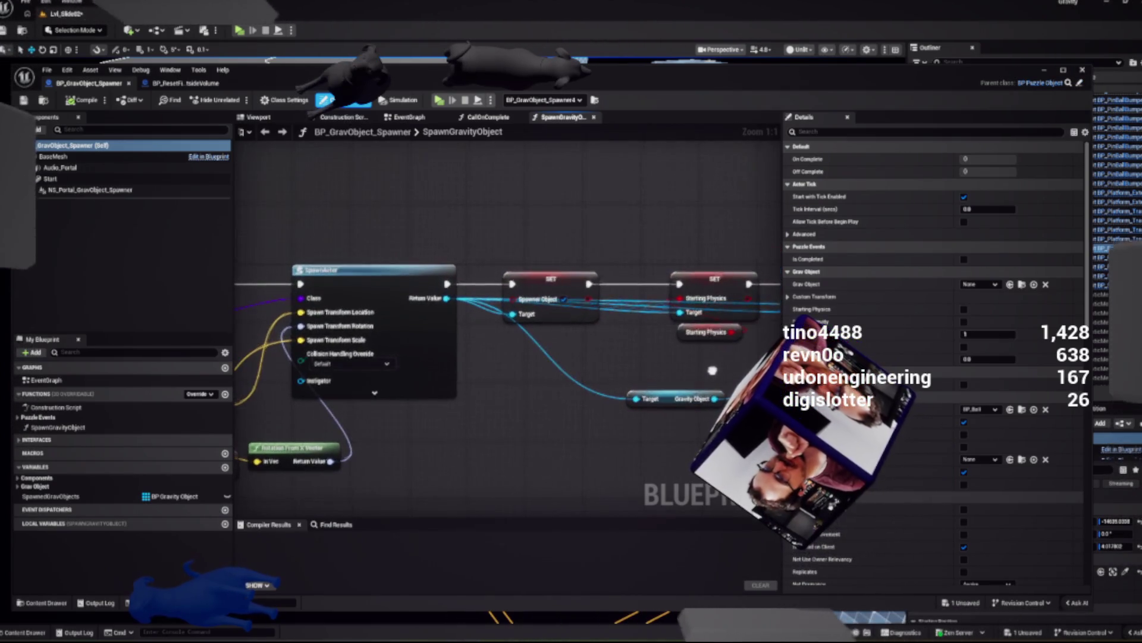
scroll(506, 327, "left", 8)
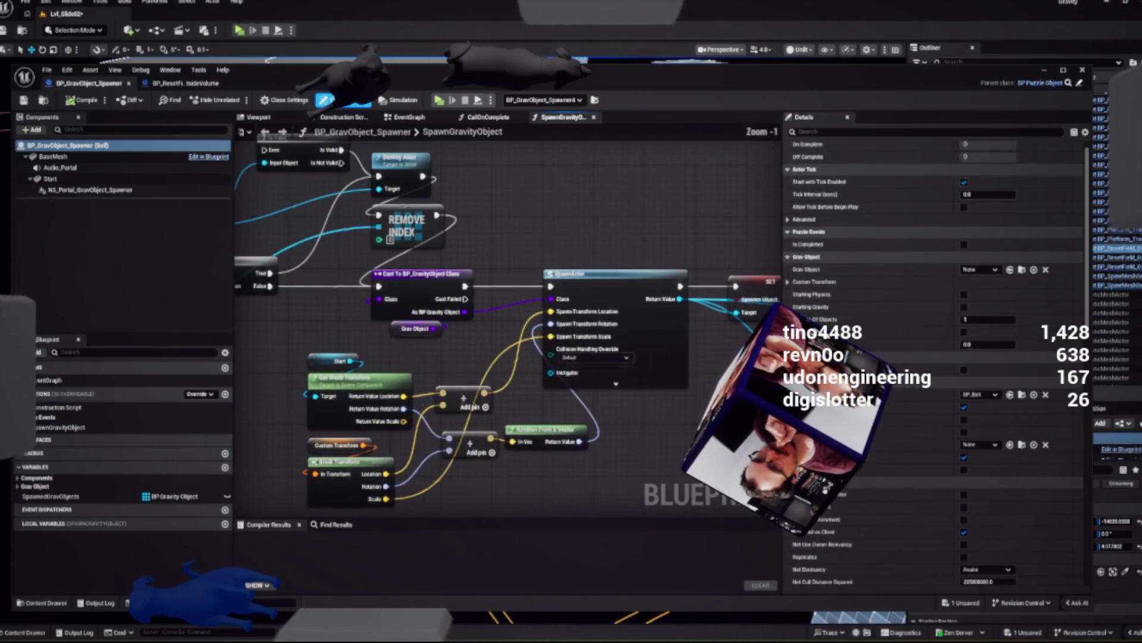
scroll(505, 327, "left", 6)
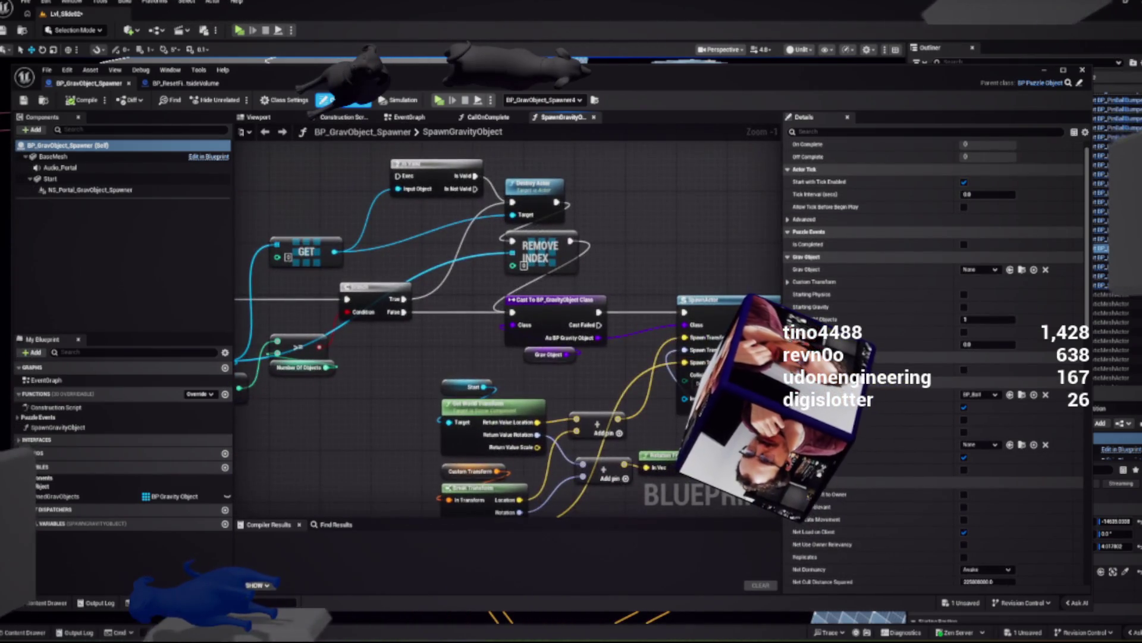
scroll(428, 342, "right", 6)
scroll(506, 327, "right", 4)
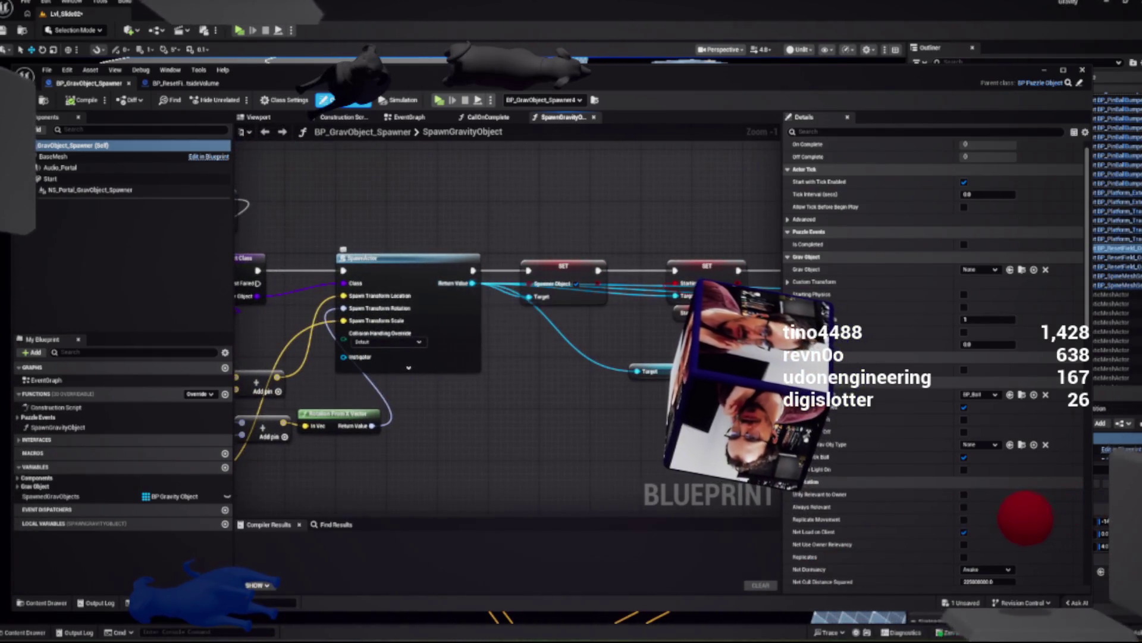
scroll(552, 378, "right", 5)
mouse_move(527, 391)
left_mouse_down()
mouse_move(535, 377)
mouse_move(648, 370)
left_mouse_up()
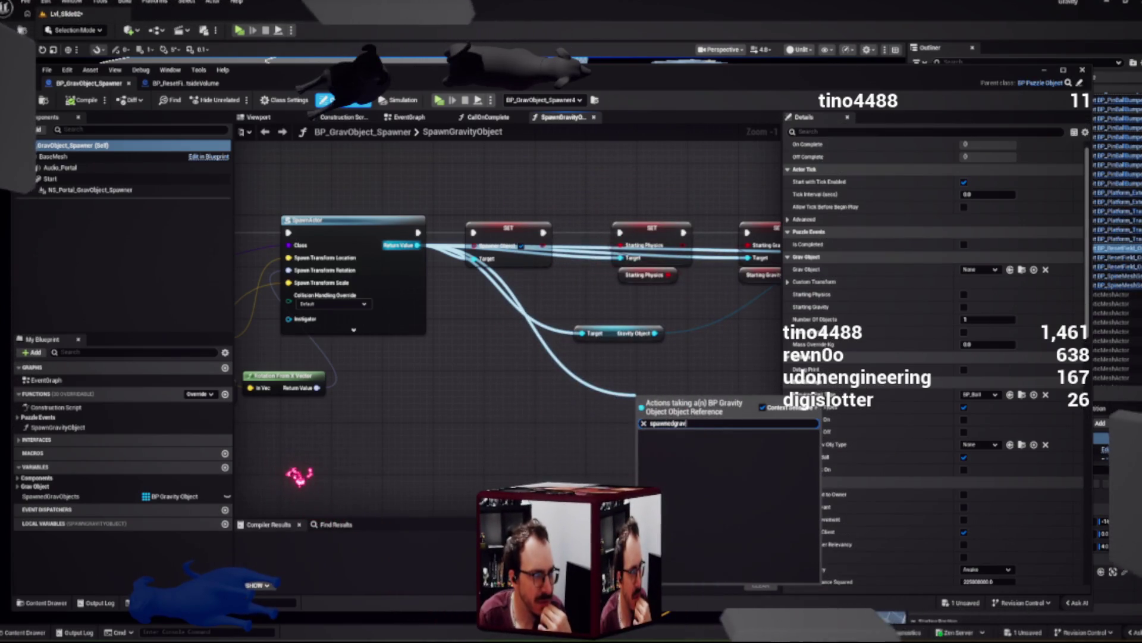
Step: Cancel the 'spawnedgrav' action search and switch to the BP_ResetField_OutsideVolume event graph
key("BackSpace")
key("BackSpace")
key("BackSpace")
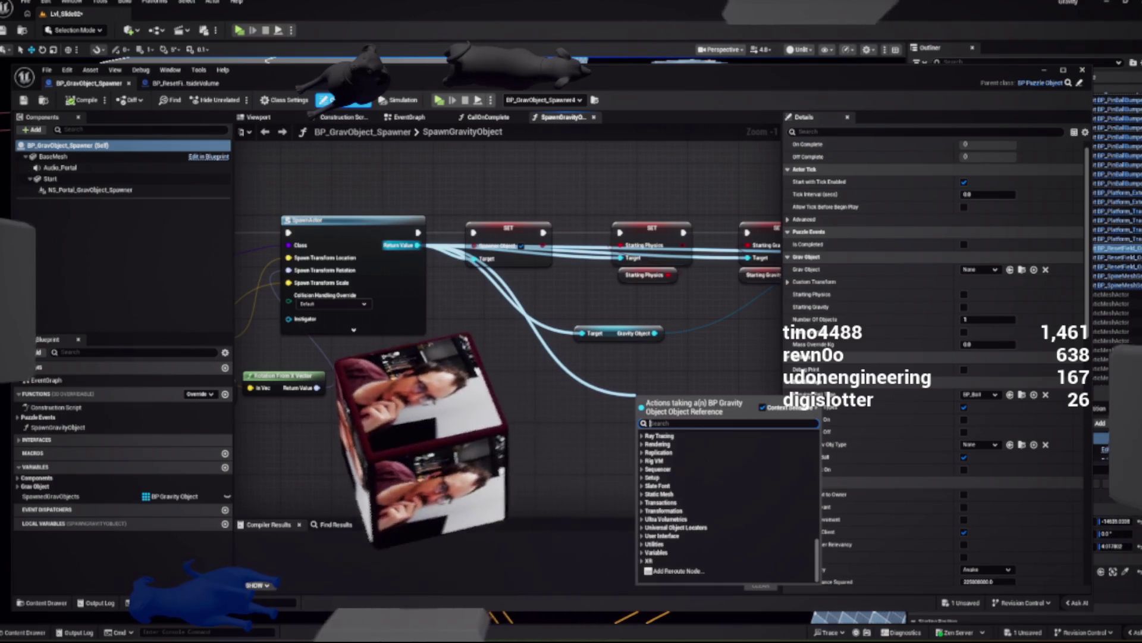
key("Escape")
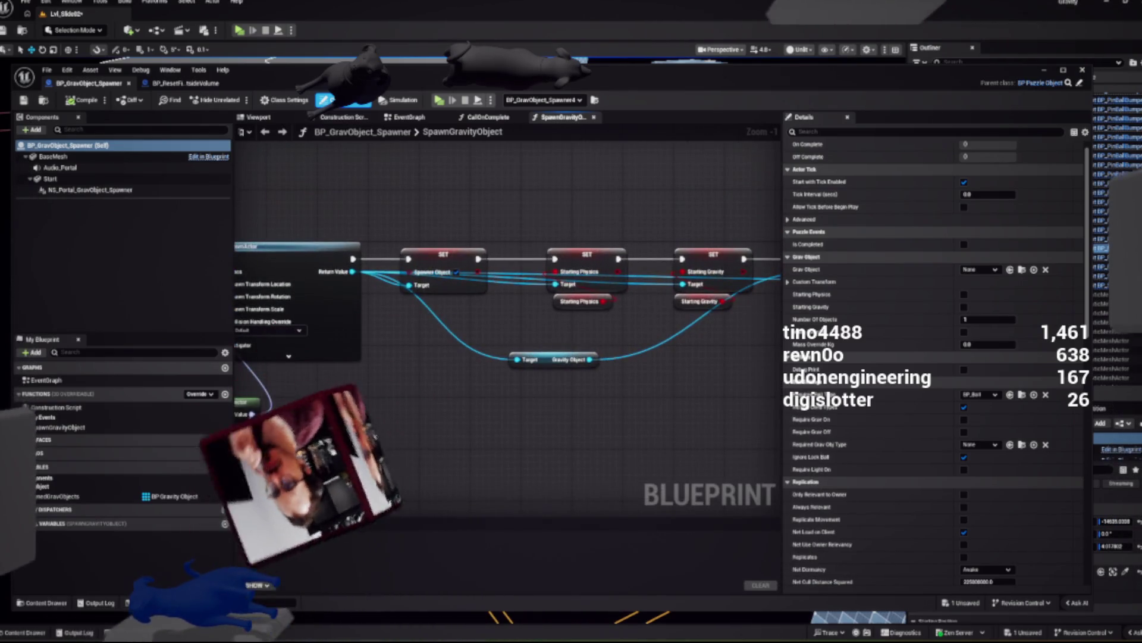
scroll(505, 297, "down", 1)
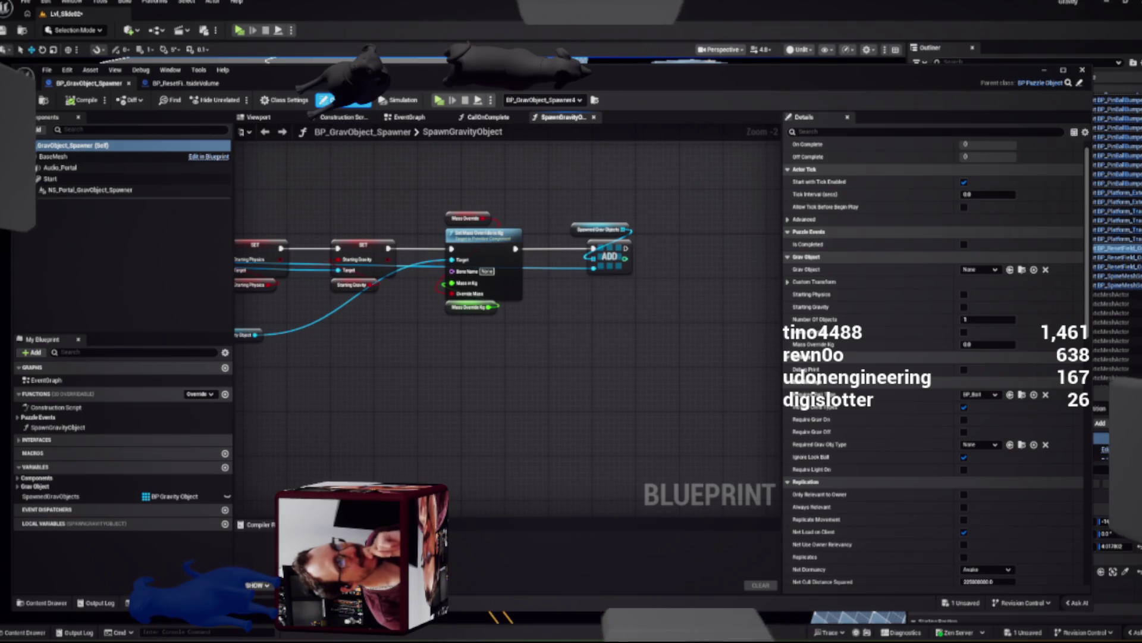
left_click(185, 82)
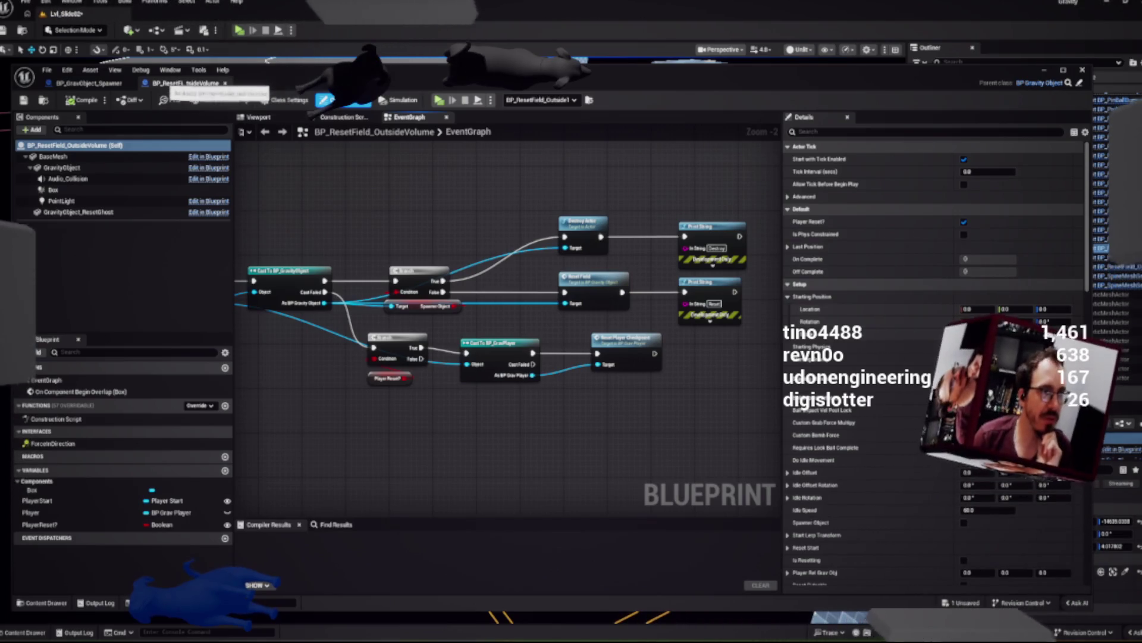
Step: Revisit the SpawnGravityObject graph's mass override node, then close the Blueprint editor
key("ctrl+Tab")
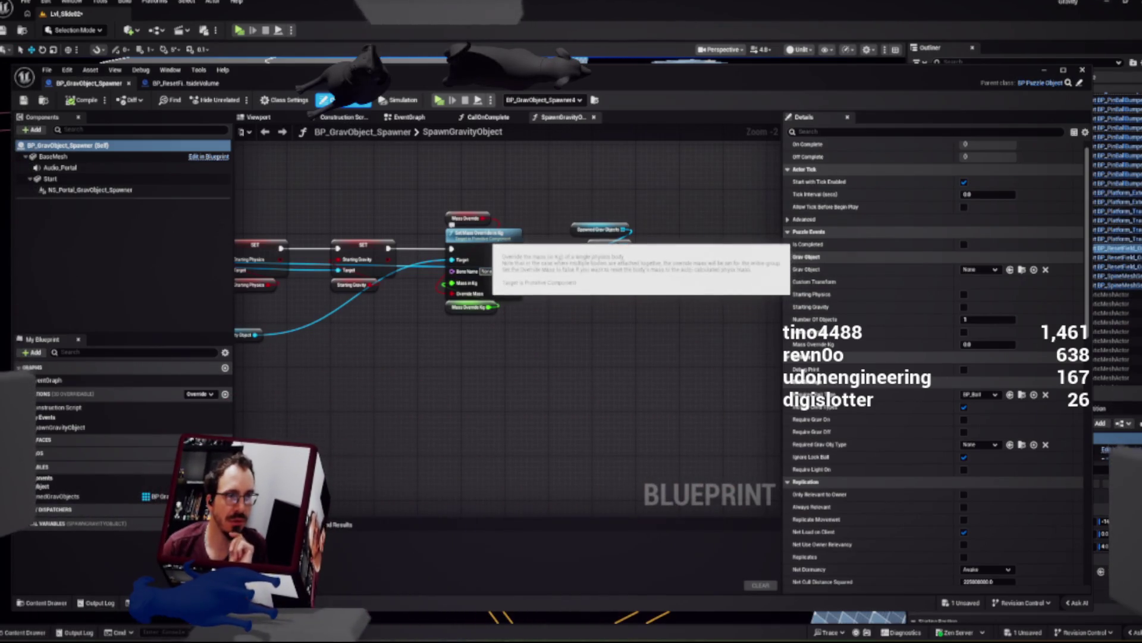
left_click_drag(501, 199, 596, 226)
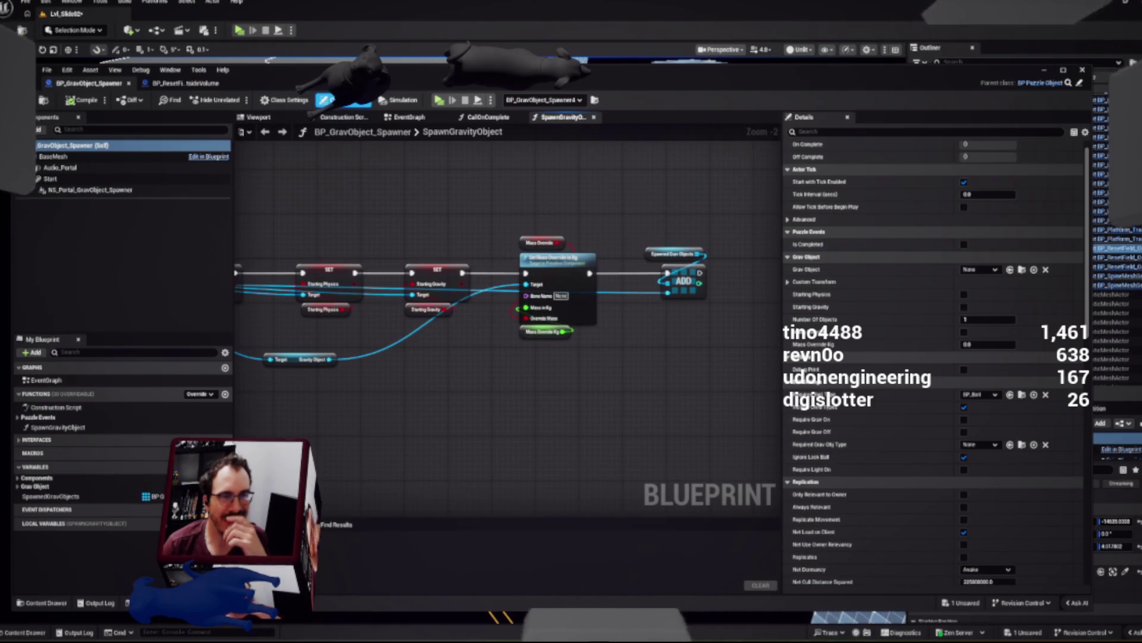
left_click(186, 83)
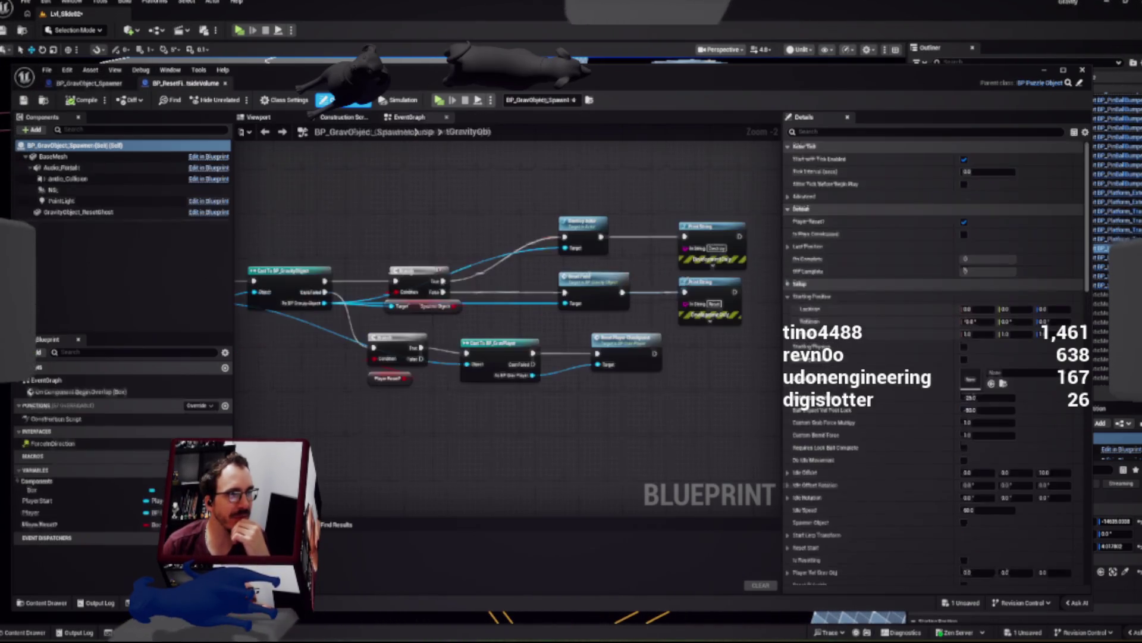
left_click(89, 82)
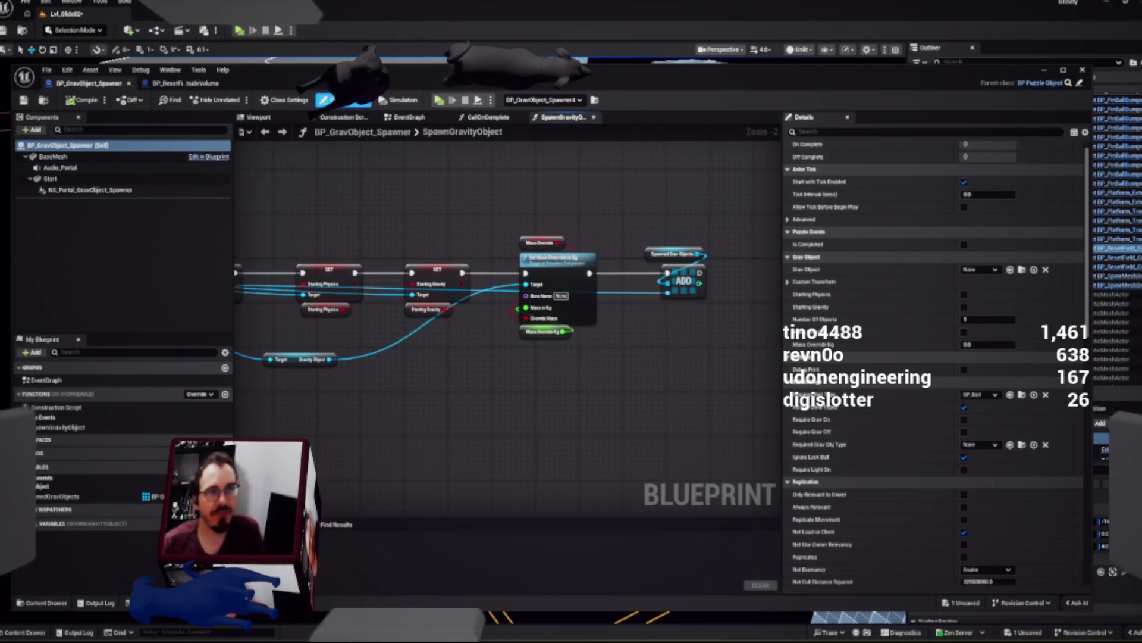
left_click(1082, 70)
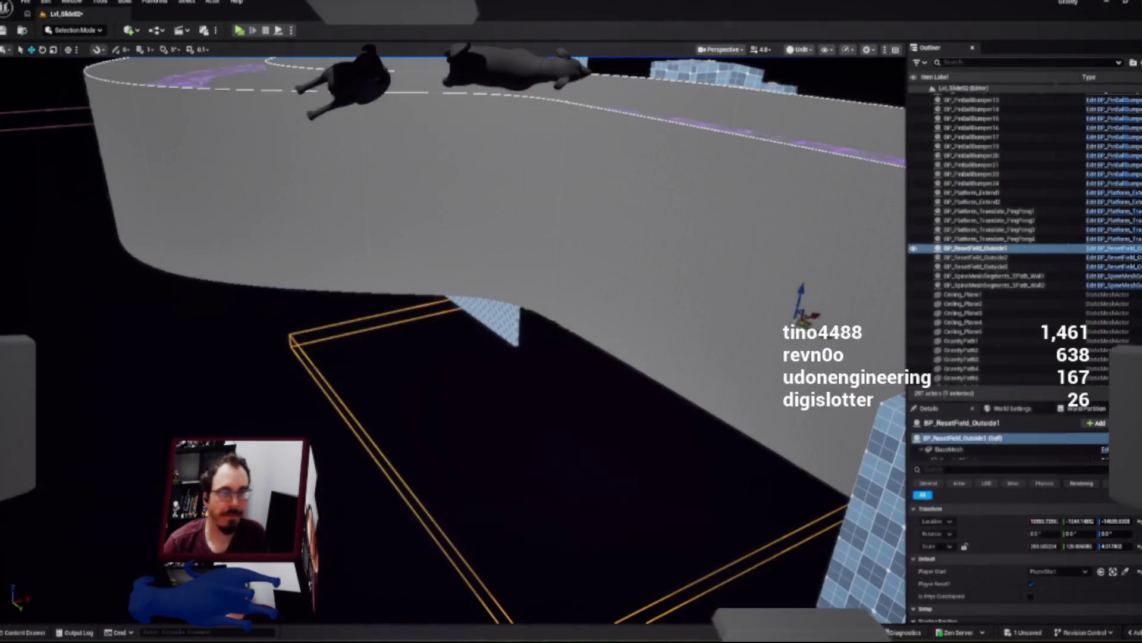
Step: Frame BP_ResetField_Outside1, then restart the standalone preview of Lvl_Slide02
key("f")
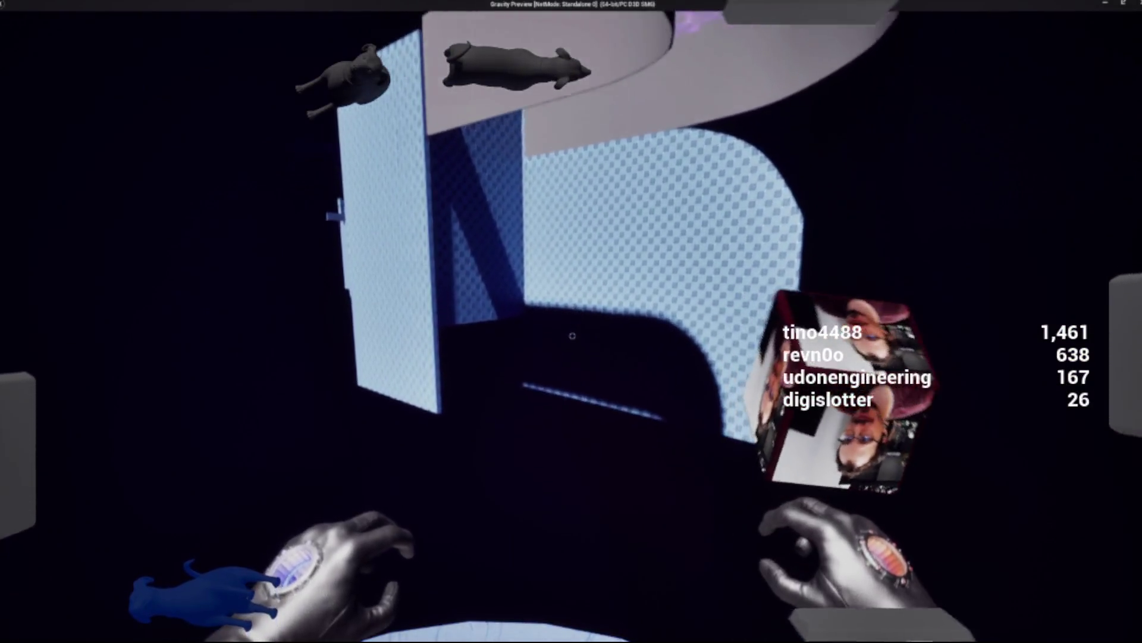
key("Escape")
key("alt+p")
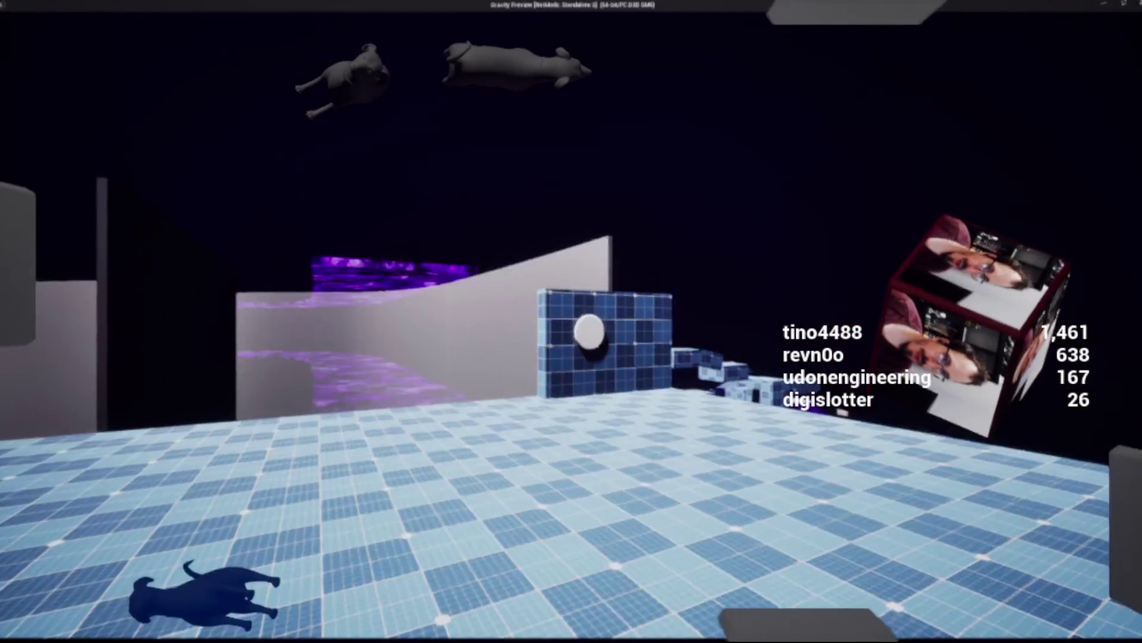